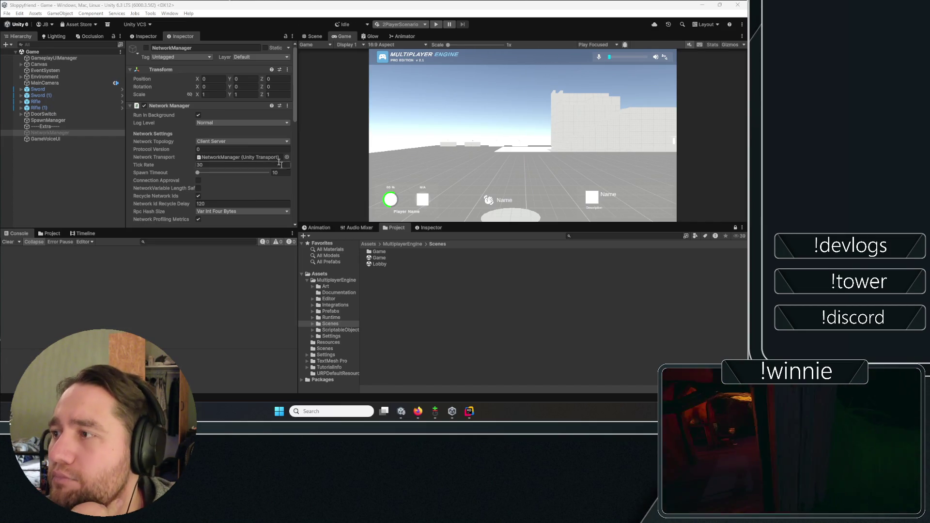
# Inspect the SpawnManager object and the NetworkManager object's Network Manager component settings.
pyautogui.click(54, 151)
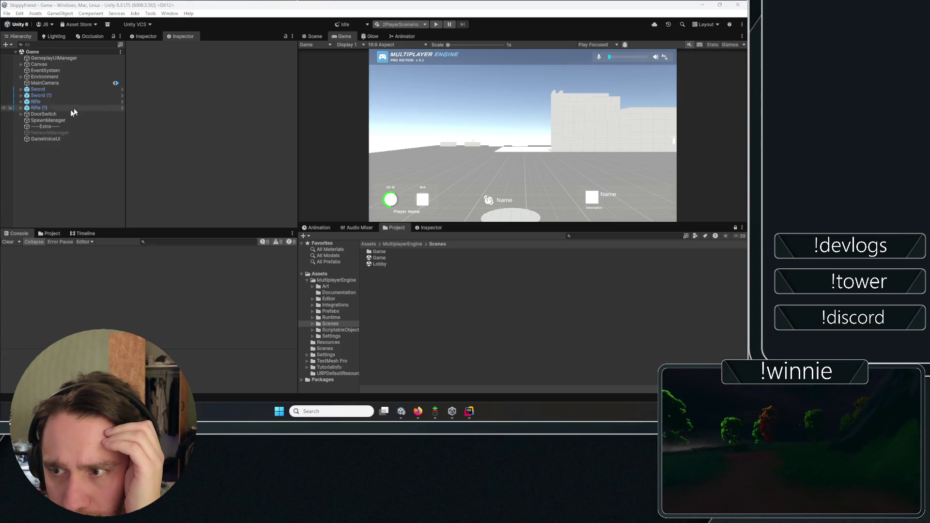
pyautogui.click(33, 133)
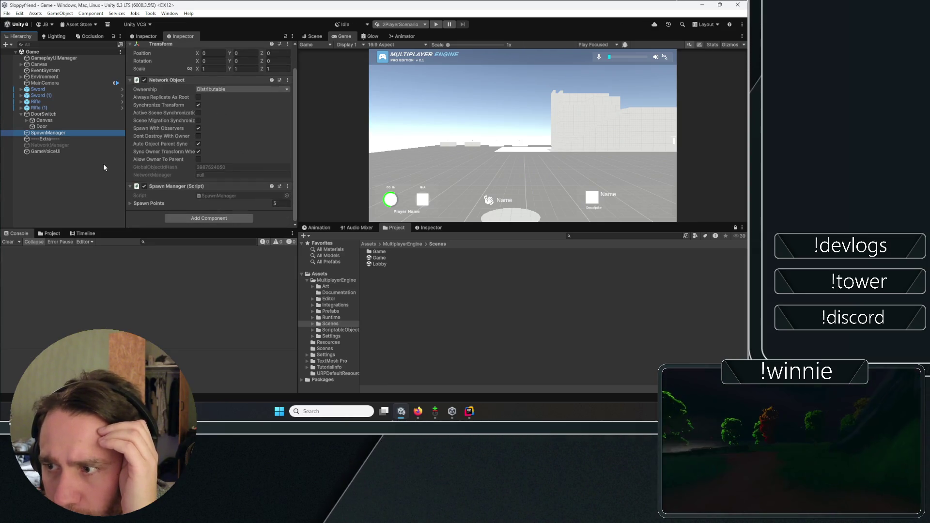
pyautogui.click(71, 146)
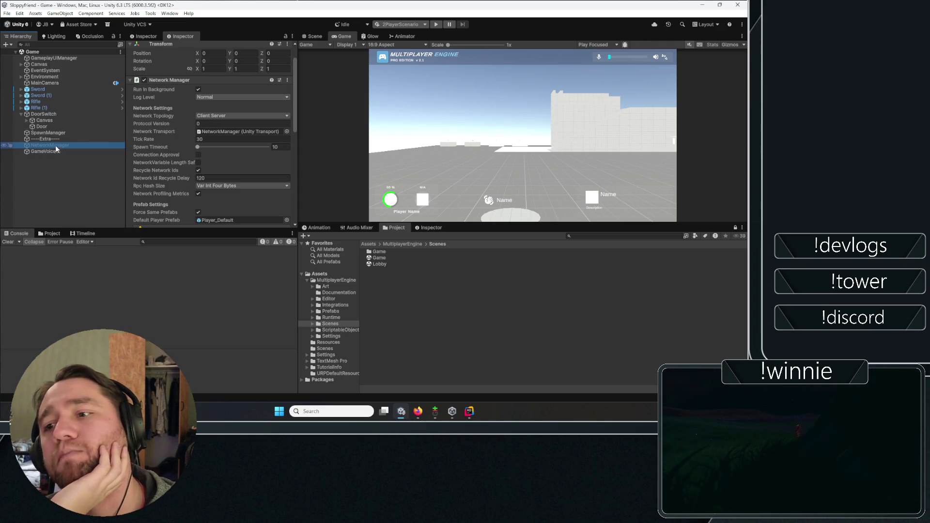
pyautogui.click(155, 82)
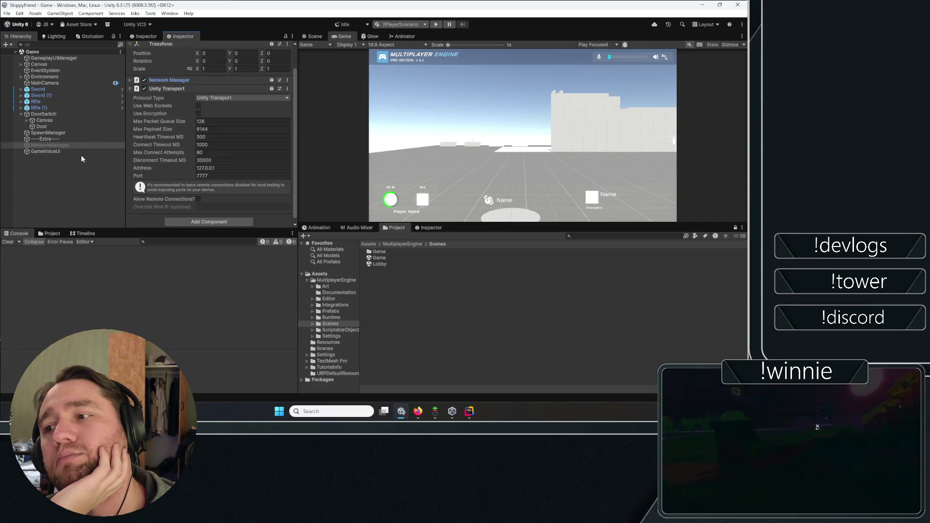
pyautogui.click(177, 80)
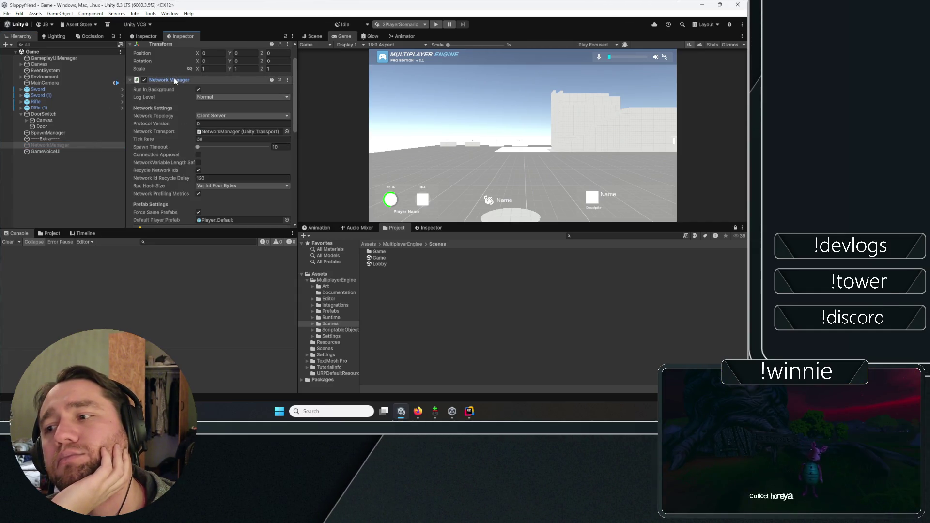
pyautogui.scroll(2, 150, 53)
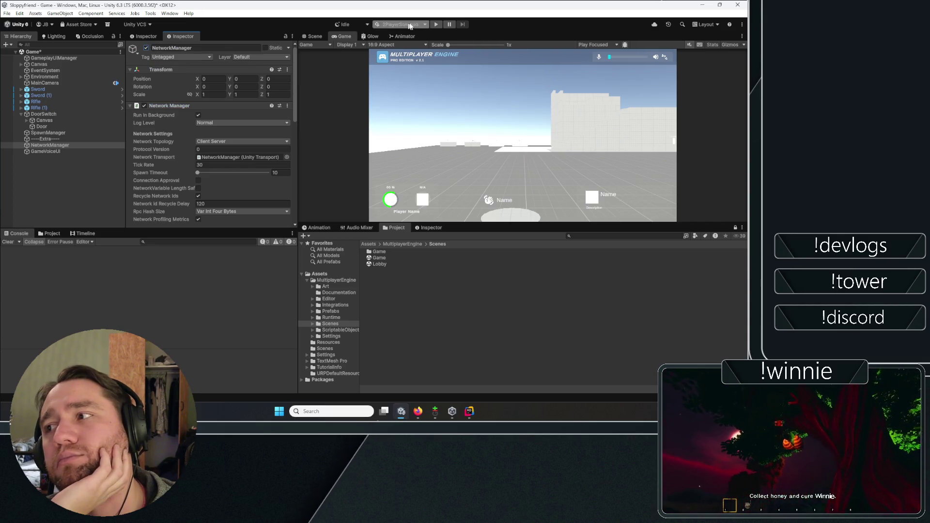
# Dismiss the save-scenes prompt and switch the play mode scenario from 2PlayerScenario to Default.
pyautogui.click(436, 24)
pyautogui.click(416, 222)
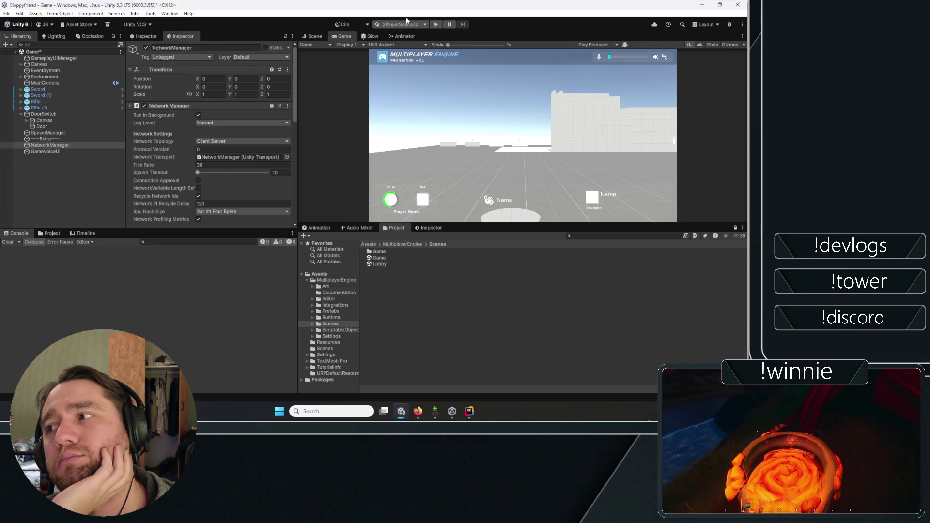
pyautogui.click(386, 32)
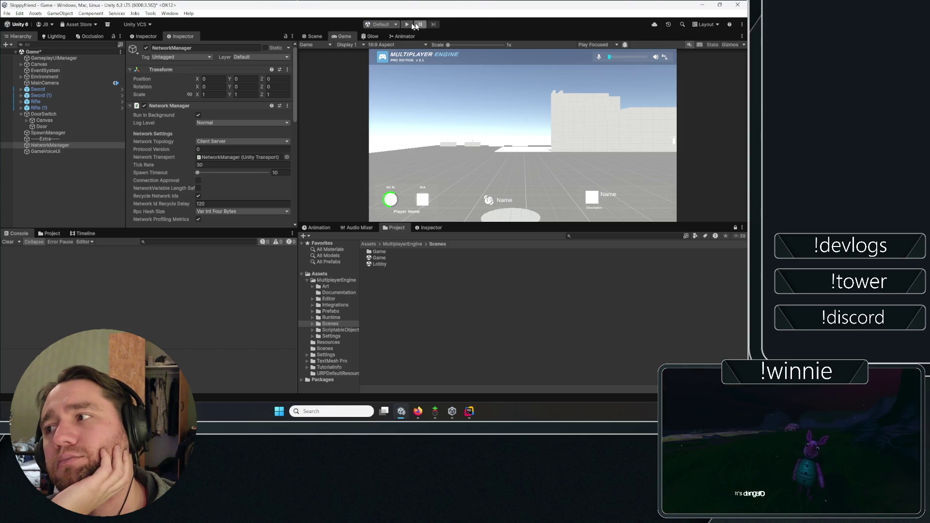
# Enter play mode and start the Game scene as host from the NetworkManager Inspector.
pyautogui.click(407, 24)
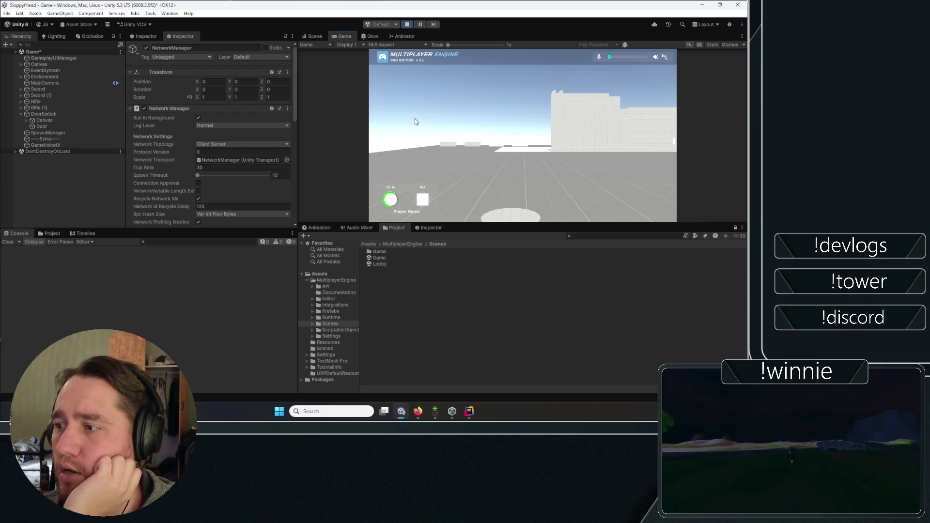
pyautogui.scroll(-5, 167, 150)
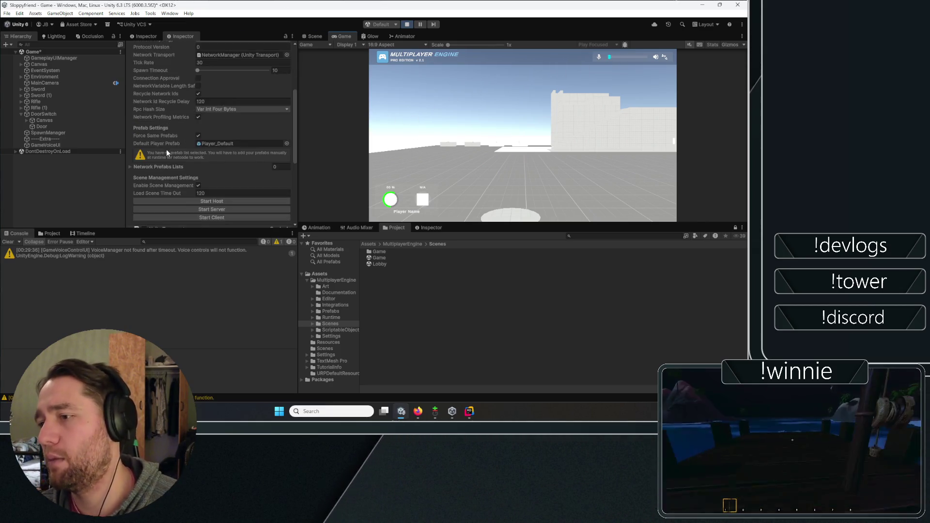
pyautogui.scroll(-3, 166, 150)
pyautogui.click(235, 74)
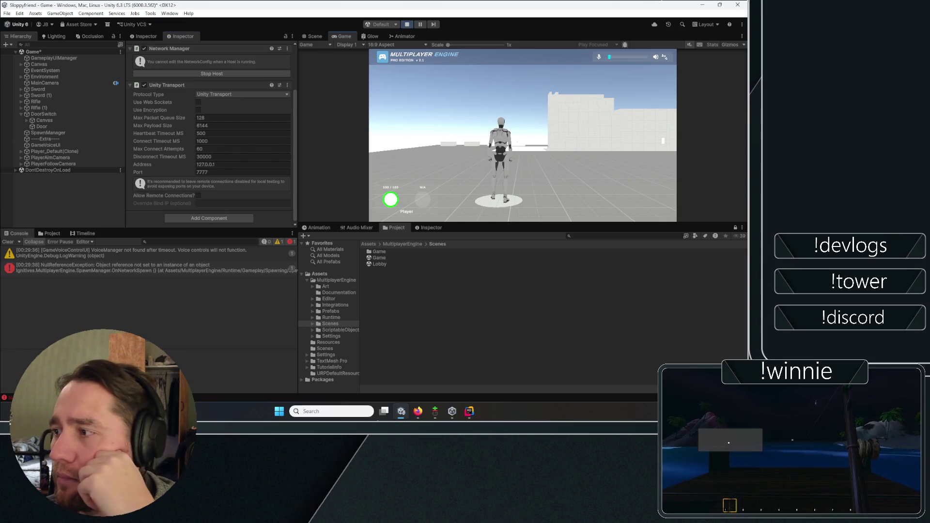
# Run the host's character forward off the spawn pad and jump twice.
pyautogui.press('w')
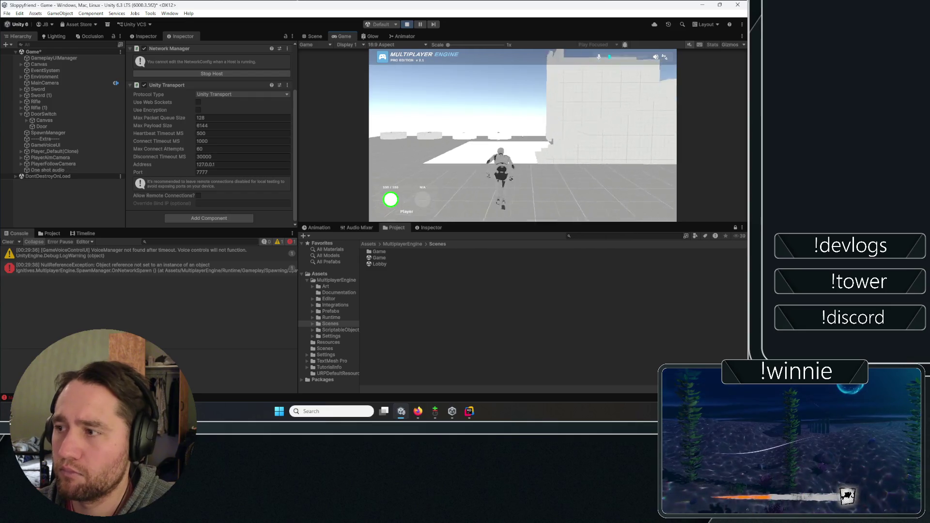
pyautogui.press('space')
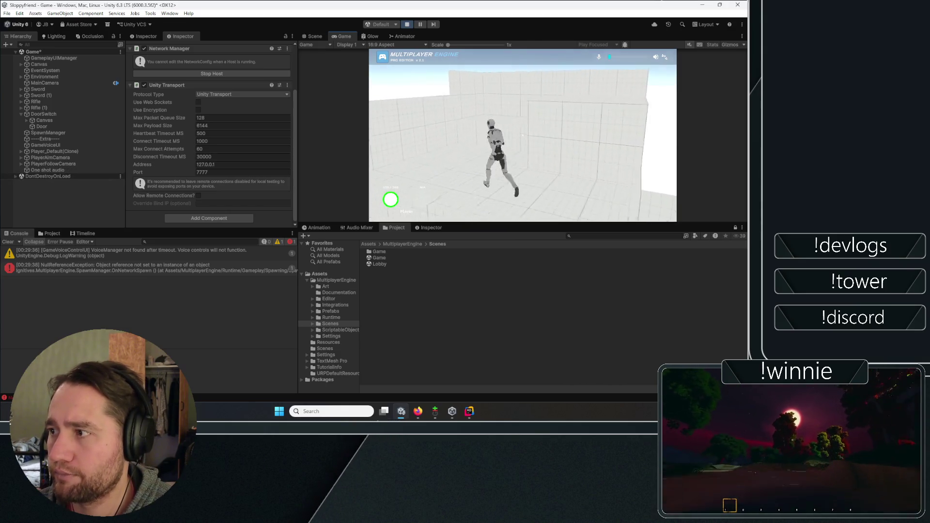
pyautogui.press('space')
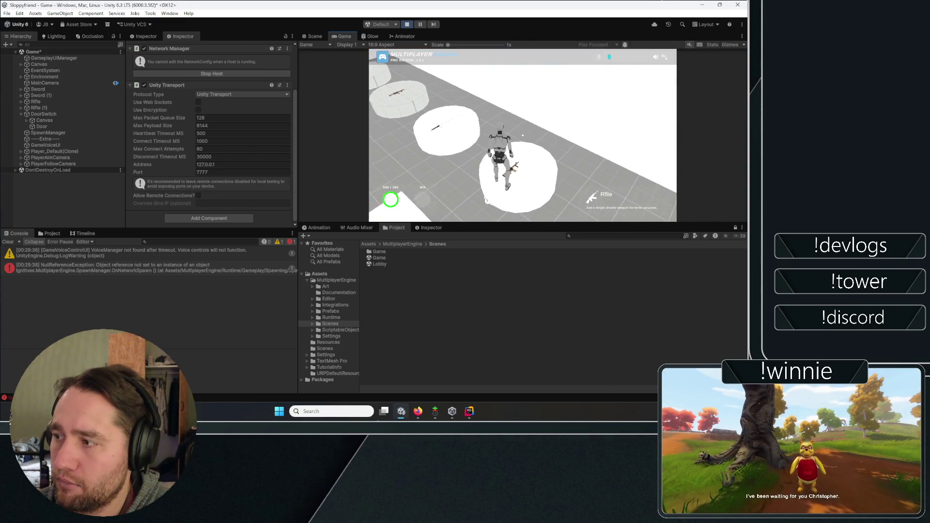
# Pick up and fire the rifle, drop it, take the sword, jump, then stop play mode.
pyautogui.press('e')
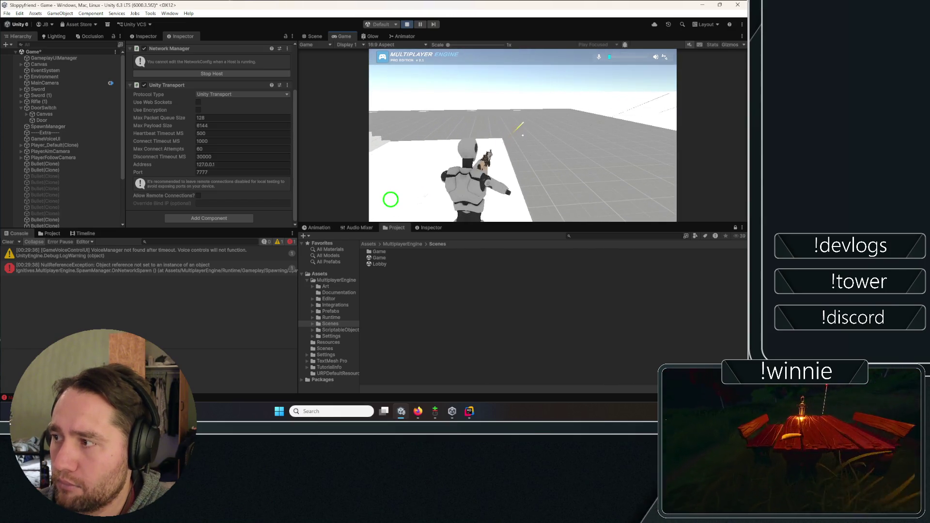
pyautogui.click(523, 136)
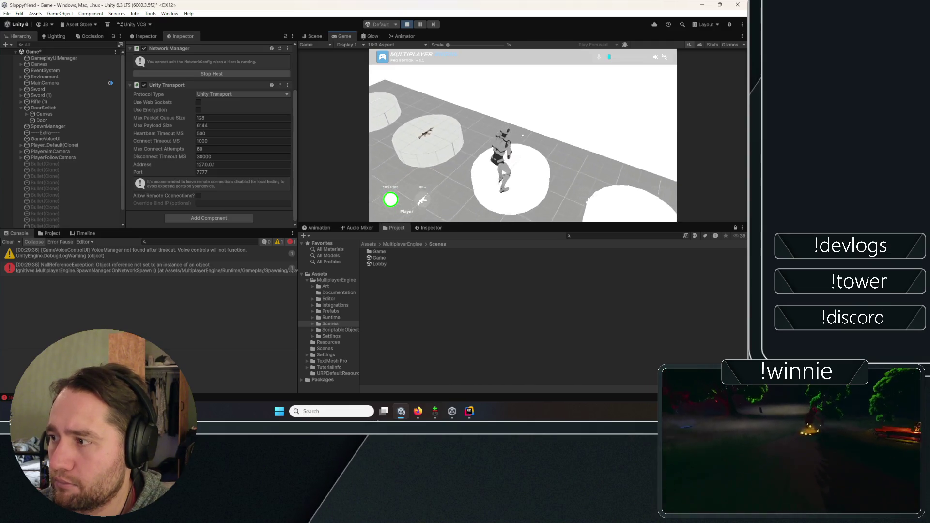
pyautogui.press('g')
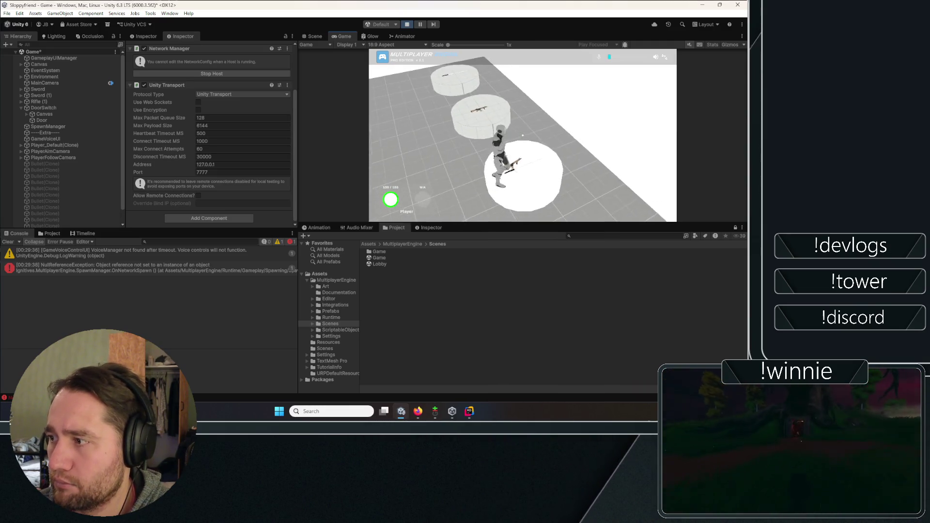
pyautogui.press('e')
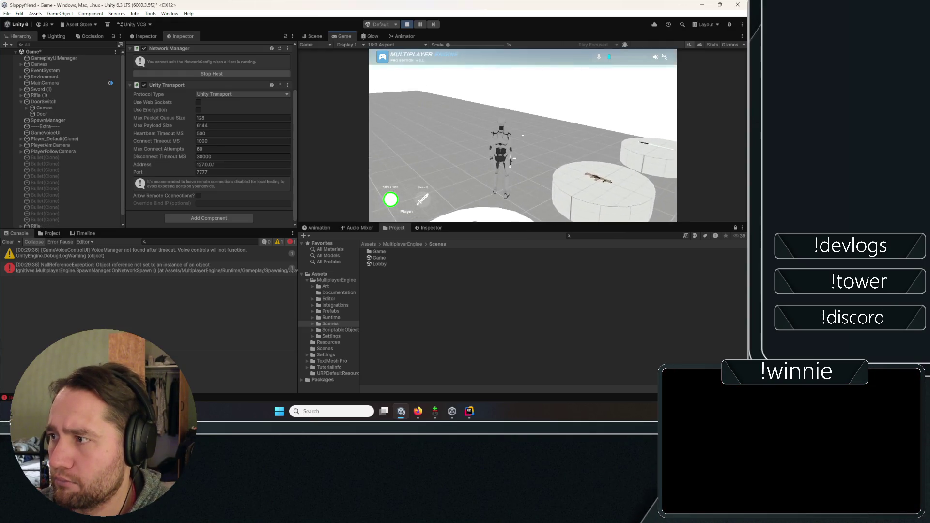
pyautogui.press('space')
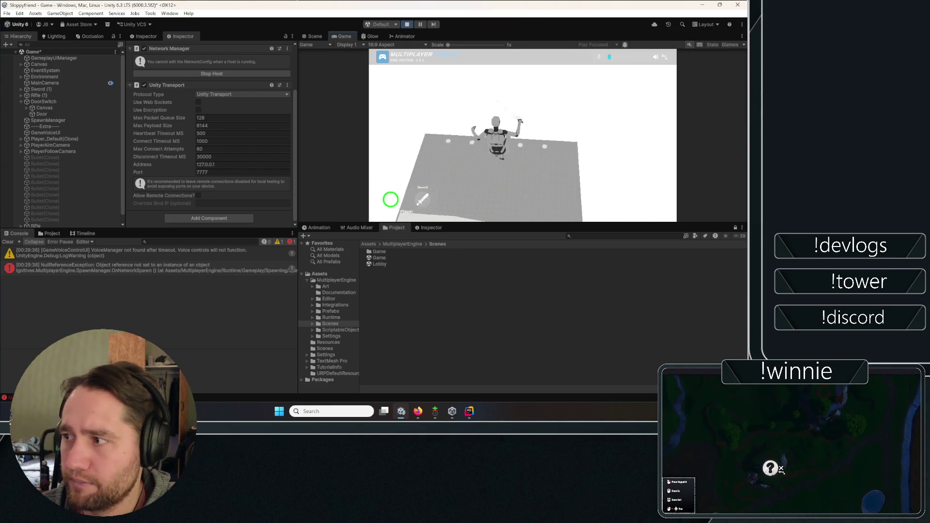
pyautogui.press('space')
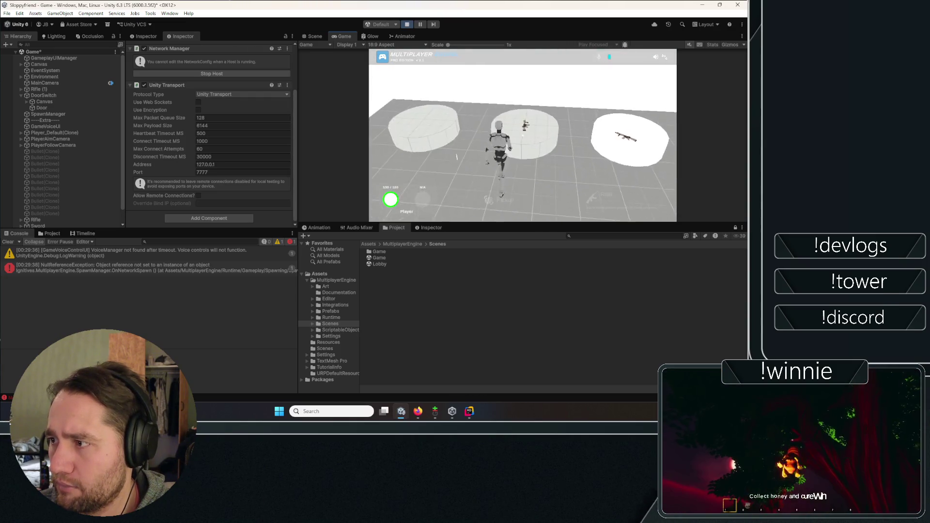
pyautogui.click(407, 24)
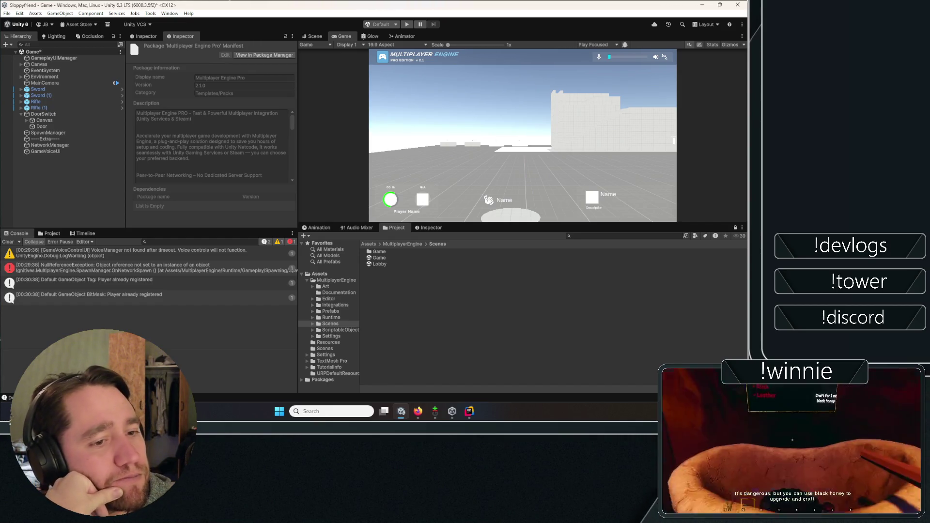
# Clear the console and save the Game scene.
pyautogui.click(67, 194)
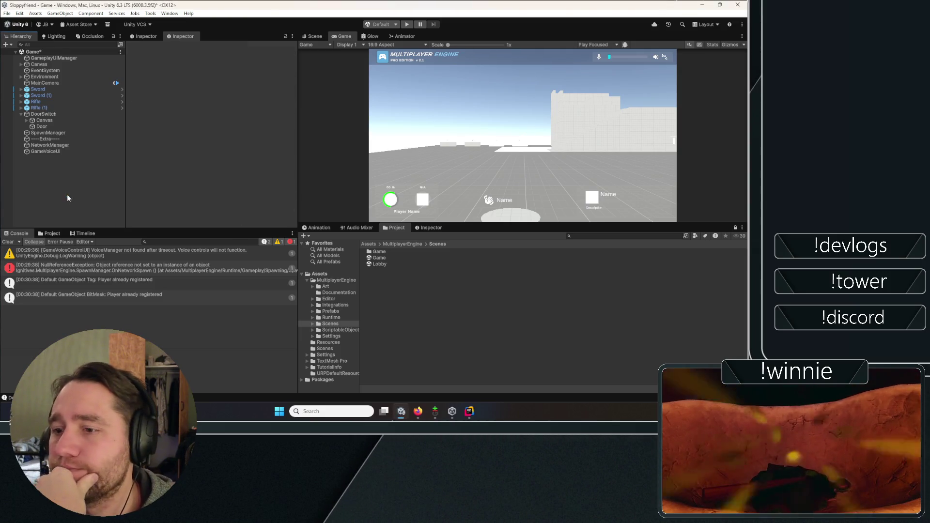
pyautogui.click(7, 241)
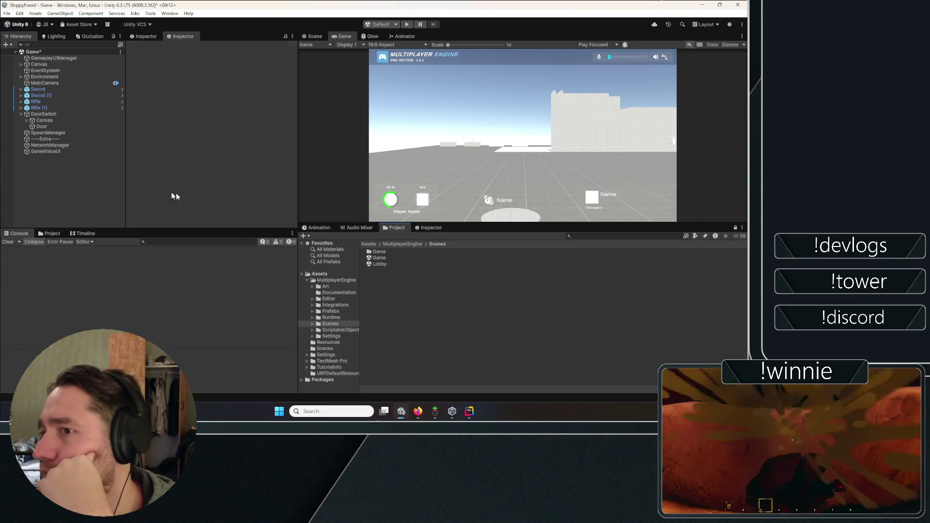
pyautogui.hotkey('ctrl', 's')
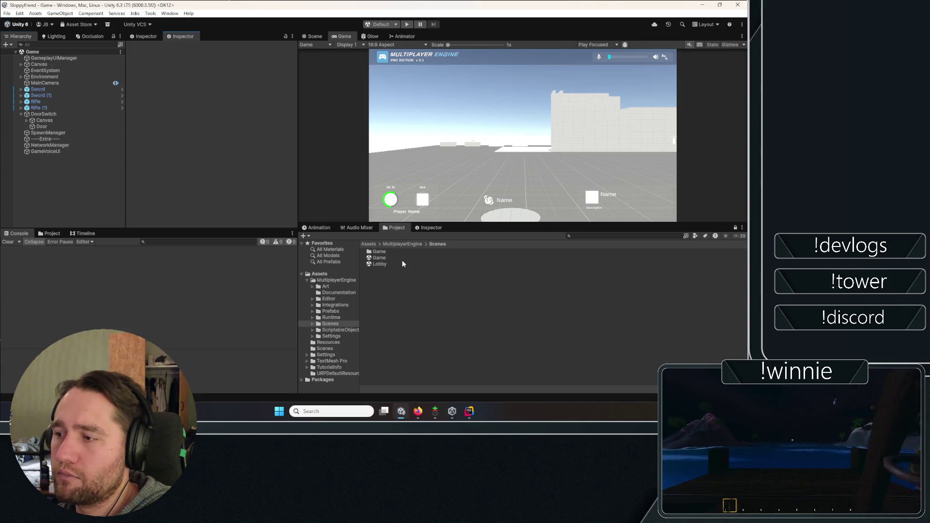
# Switch the play mode scenario back to 2PlayerScenario and select the Lobby scene asset.
pyautogui.click(384, 28)
pyautogui.click(367, 42)
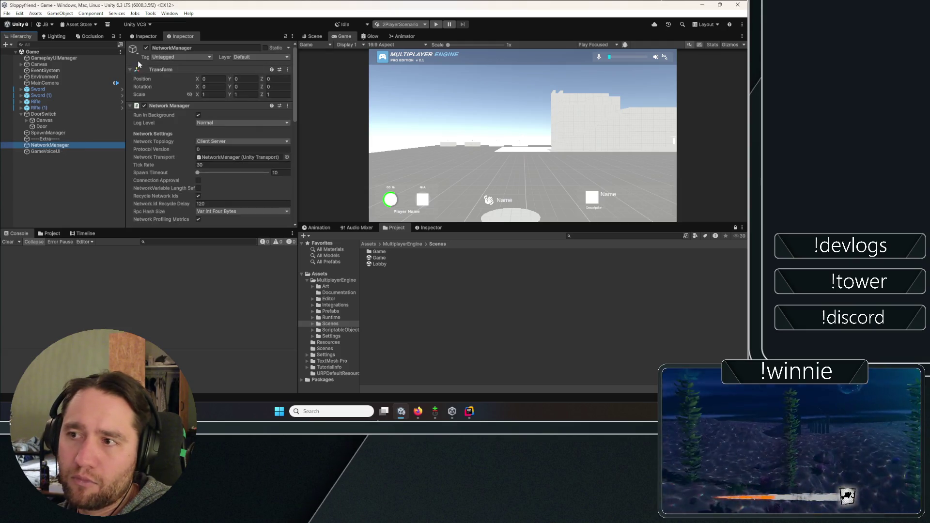
pyautogui.click(376, 263)
# Open the Lobby scene and launch the two-player scenario in play mode.
pyautogui.click(362, 221)
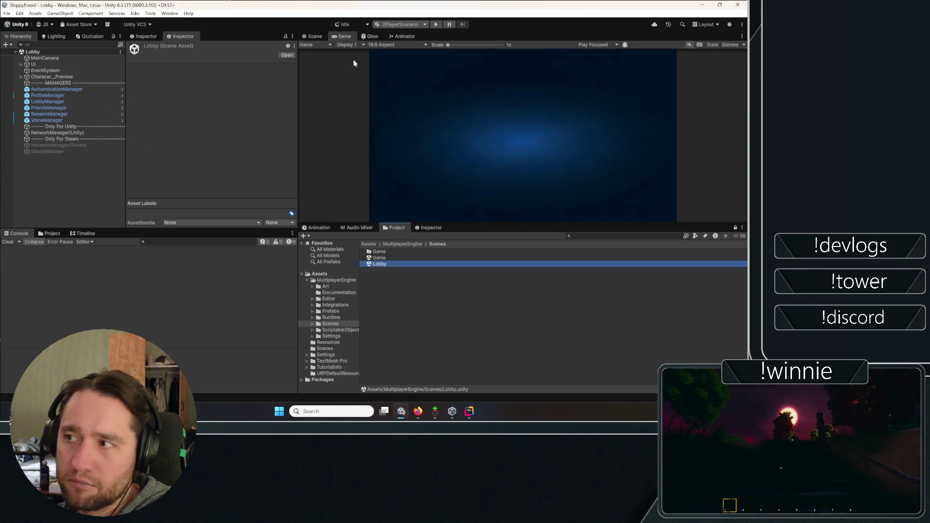
pyautogui.hotkey('ctrl', 'p')
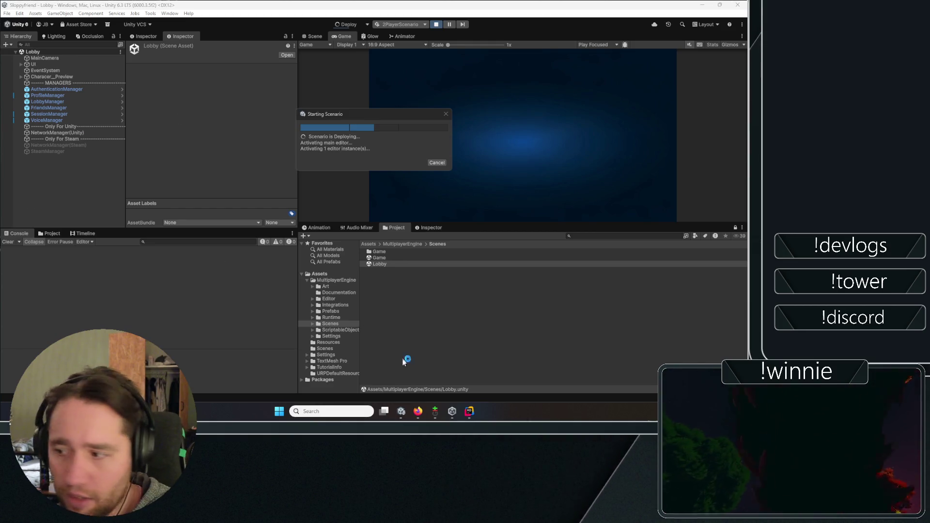
pyautogui.click(470, 411)
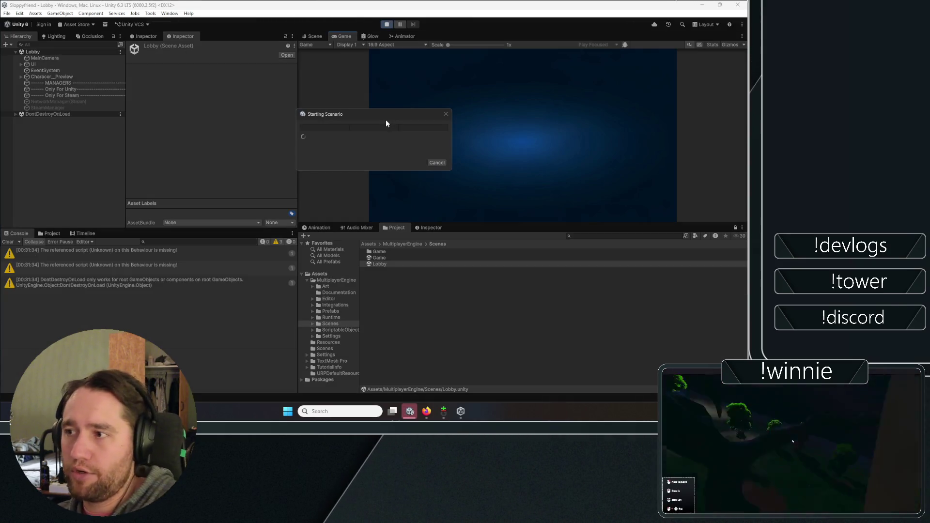
# Review the missing script warning and other console messages, then the client's first error.
pyautogui.click(74, 256)
pyautogui.click(73, 263)
pyautogui.click(74, 277)
pyautogui.press('Down')
pyautogui.click(77, 265)
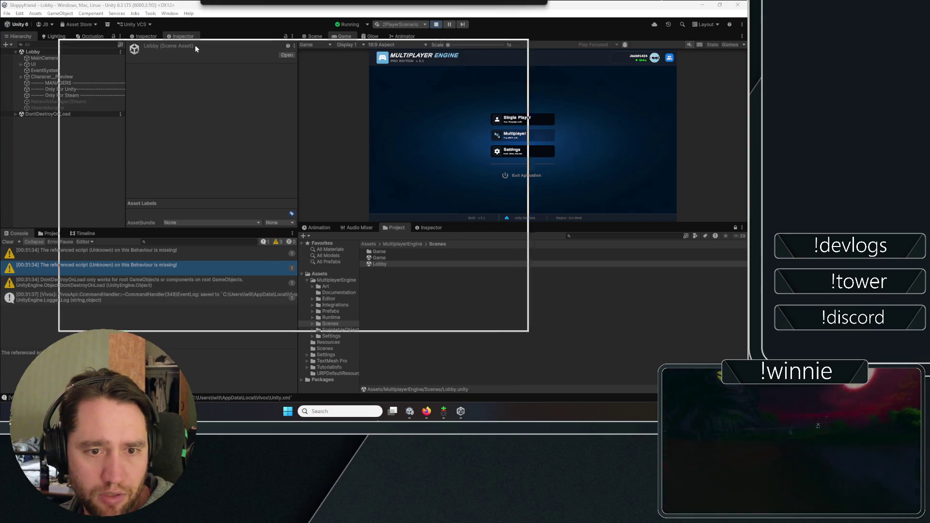
pyautogui.click(211, 193)
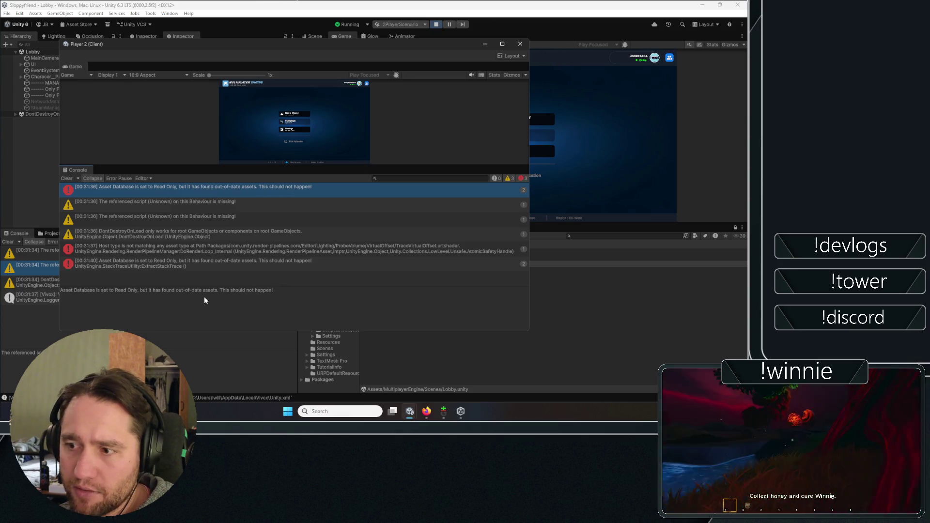
# Step through the Player 2 console errors and copy the Host type error text.
pyautogui.click(135, 262)
pyautogui.press('Up')
pyautogui.press('Up')
pyautogui.press('Up')
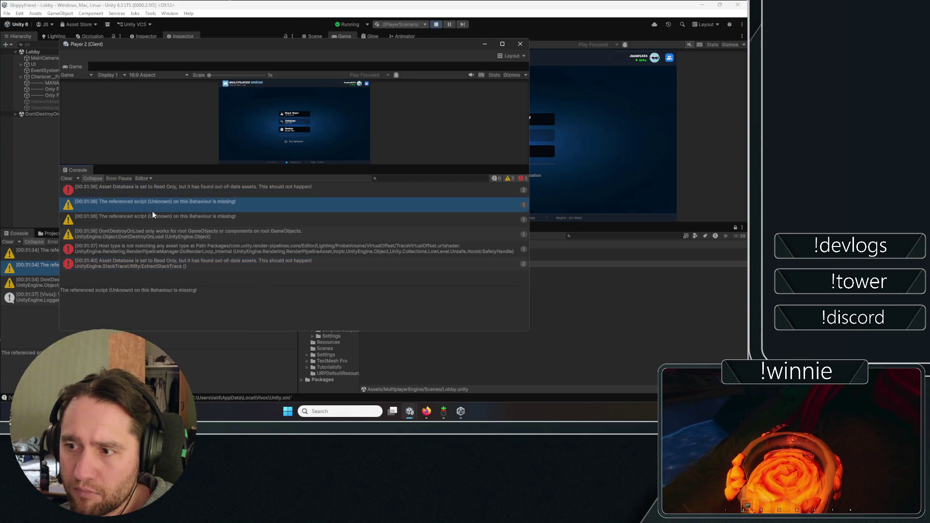
pyautogui.moveTo(281, 289); pyautogui.dragTo(293, 299)
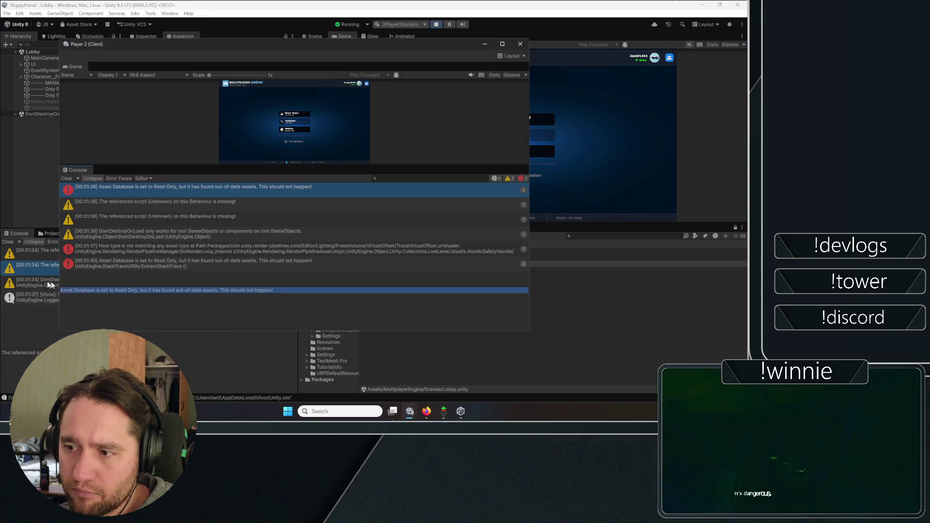
pyautogui.press('Down')
pyautogui.press('Down')
pyautogui.press('Up')
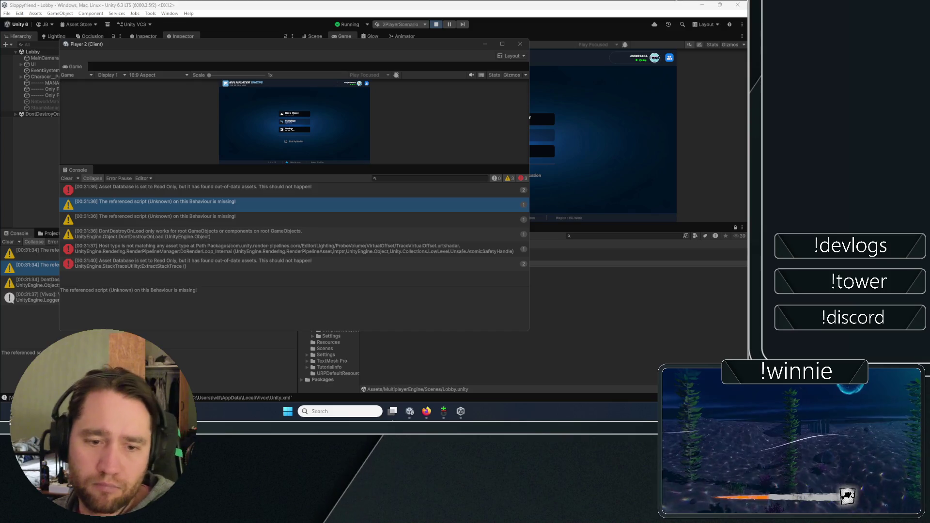
pyautogui.click(208, 232)
pyautogui.press('Down')
pyautogui.press('Down')
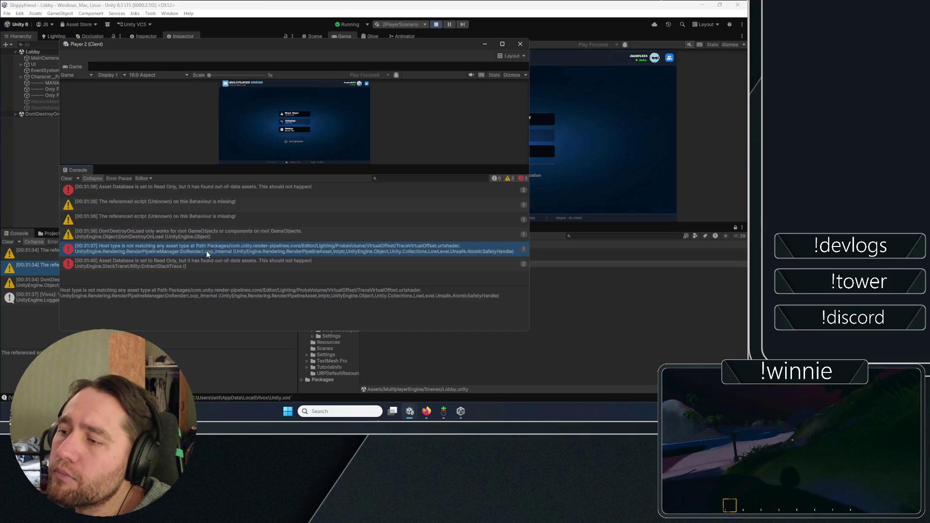
pyautogui.press('Up')
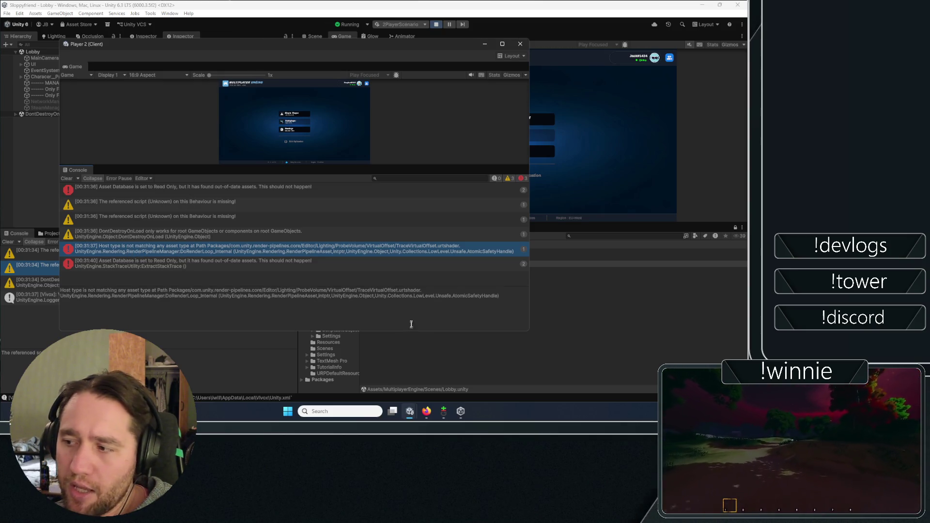
pyautogui.hotkey('ctrl', 'a')
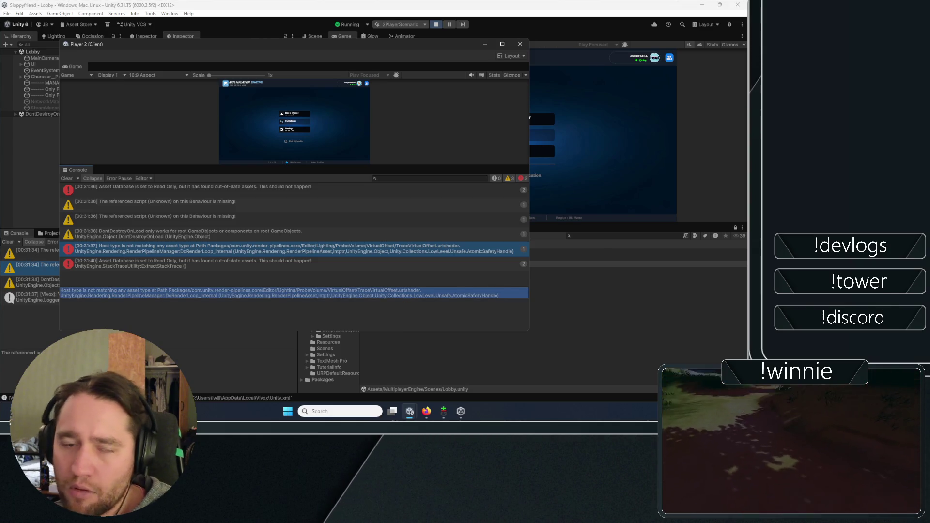
pyautogui.hotkey('alt', 'Tab')
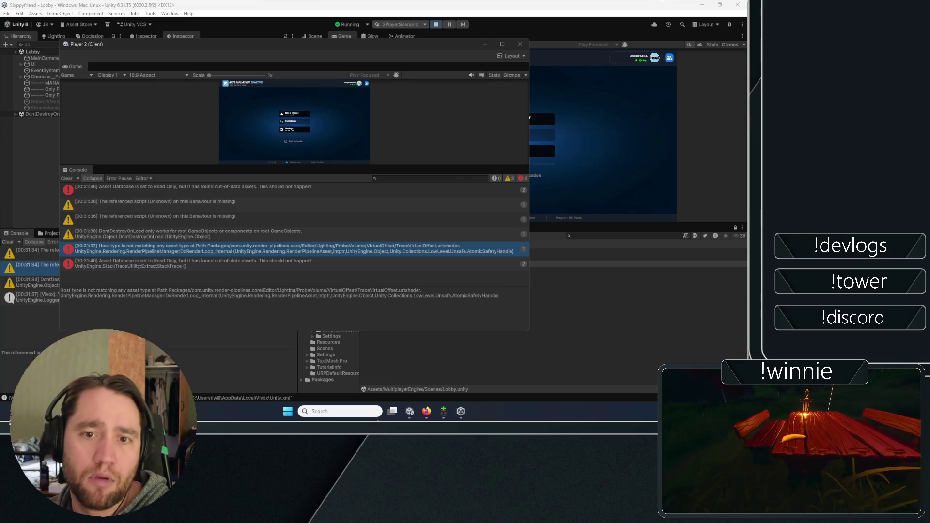
# Select and copy the top Asset Database error message from the client console.
pyautogui.click(124, 237)
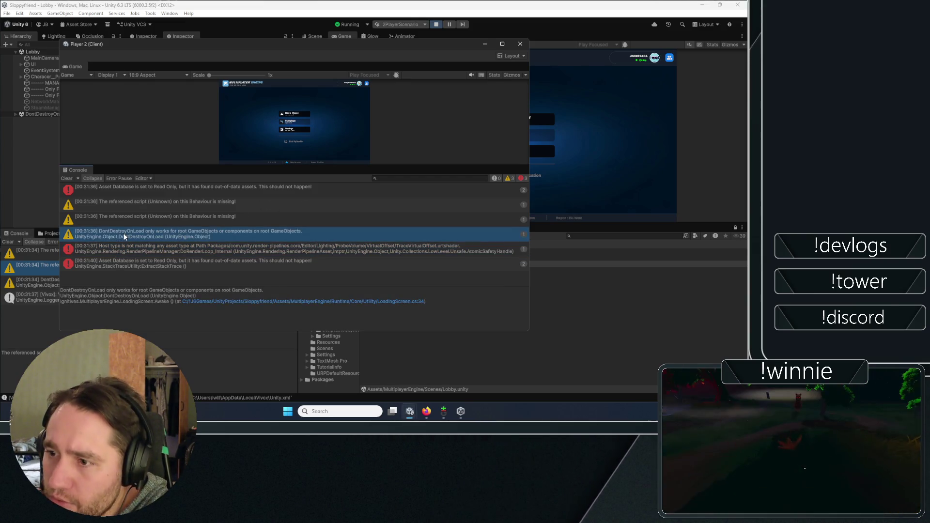
pyautogui.click(143, 206)
pyautogui.click(148, 195)
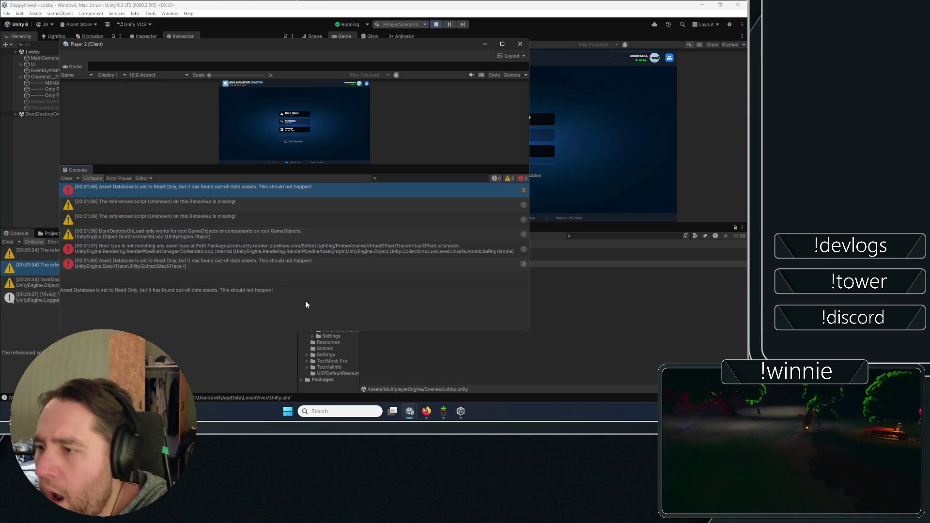
pyautogui.moveTo(306, 304); pyautogui.dragTo(69, 278)
pyautogui.hotkey('alt', 'Tab')
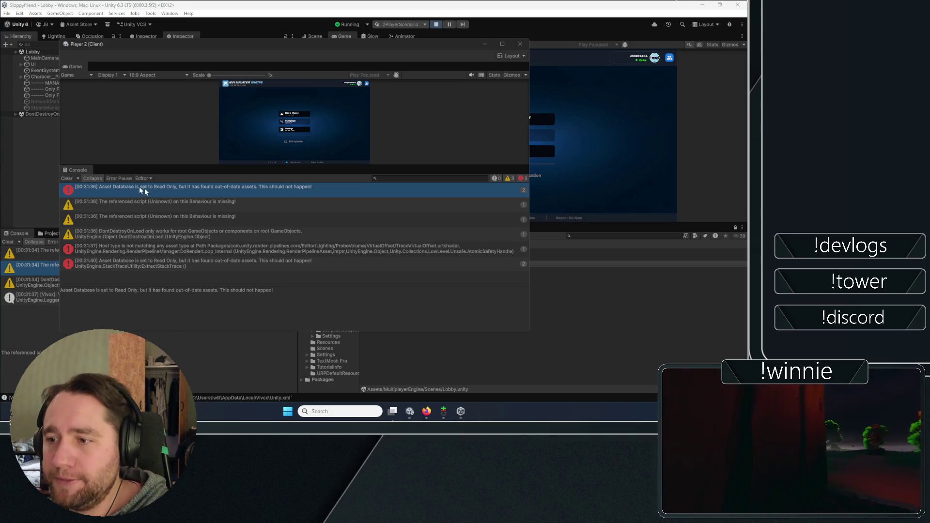
# Review the remaining client log entries, clear the console, and enlarge the client's game view.
pyautogui.click(198, 246)
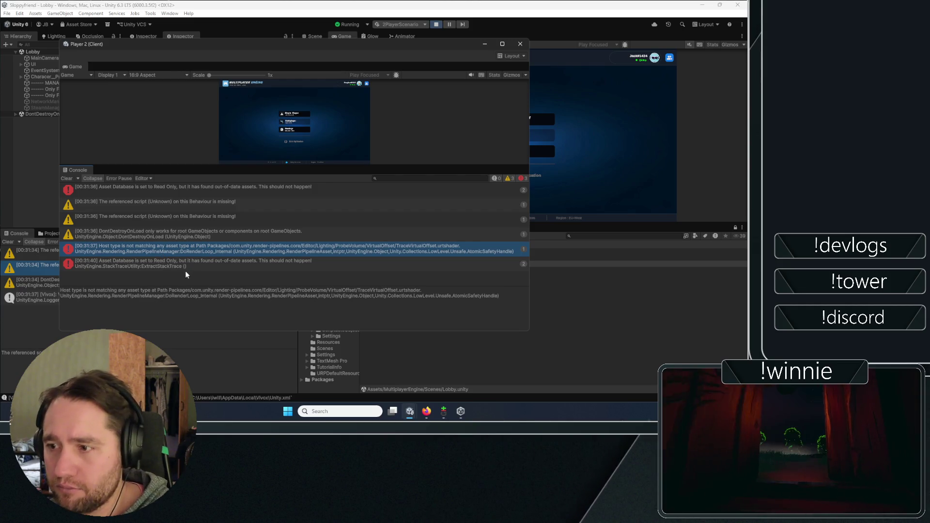
pyautogui.click(181, 236)
pyautogui.click(197, 217)
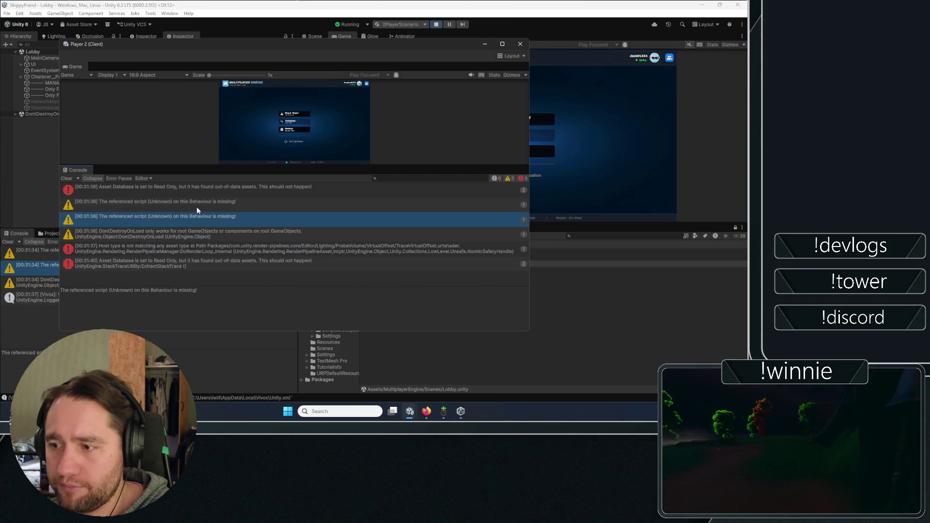
pyautogui.click(198, 202)
pyautogui.click(196, 188)
pyautogui.click(179, 249)
pyautogui.click(178, 262)
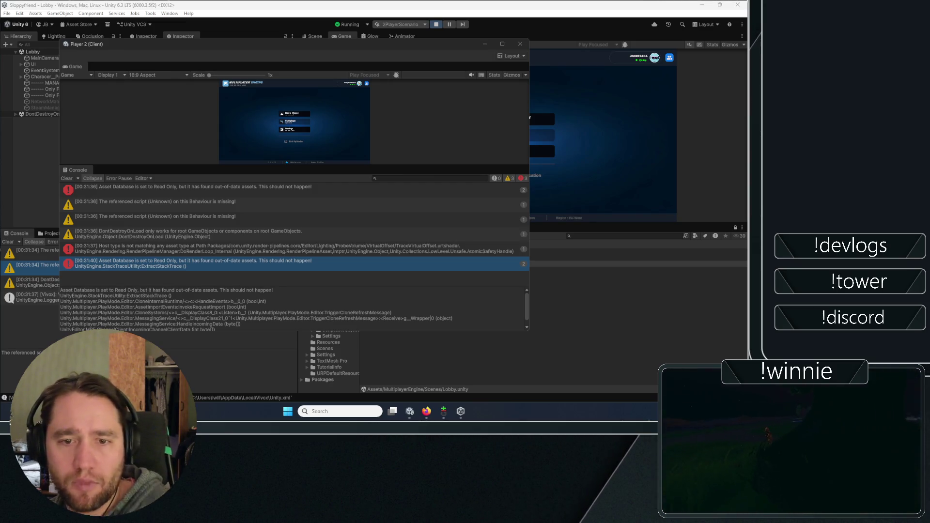
pyautogui.click(72, 189)
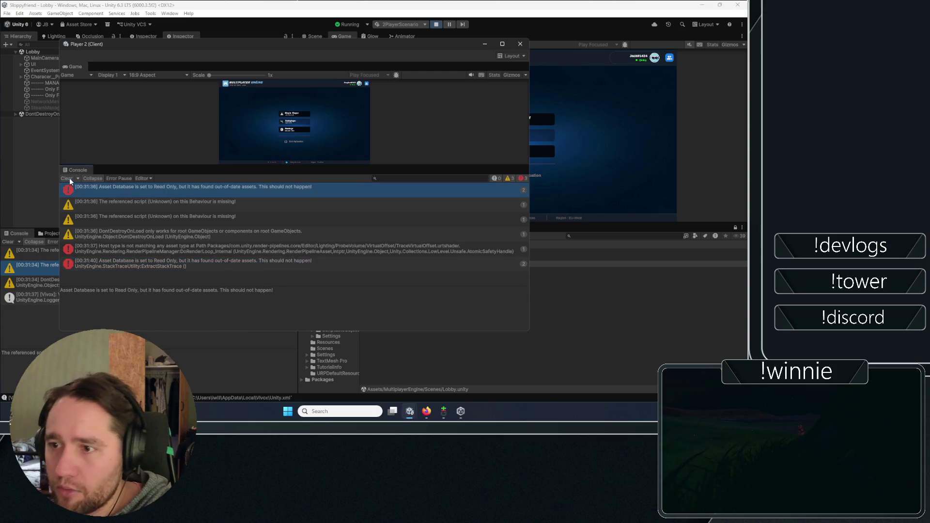
pyautogui.click(67, 178)
pyautogui.moveTo(186, 165); pyautogui.dragTo(194, 274)
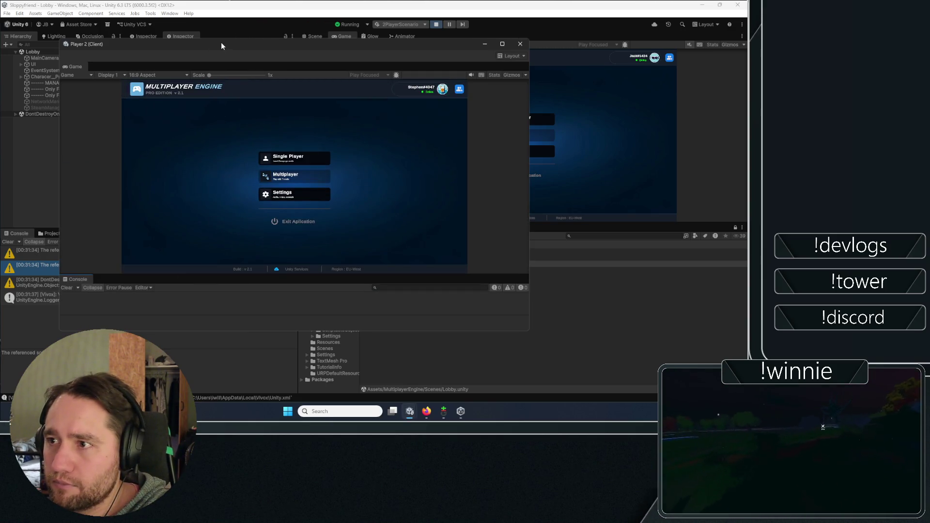
# Hide the Player 2 window, widen the game view, create a multiplayer lobby, and start the match.
pyautogui.click(485, 44)
pyautogui.moveTo(292, 155); pyautogui.dragTo(254, 155)
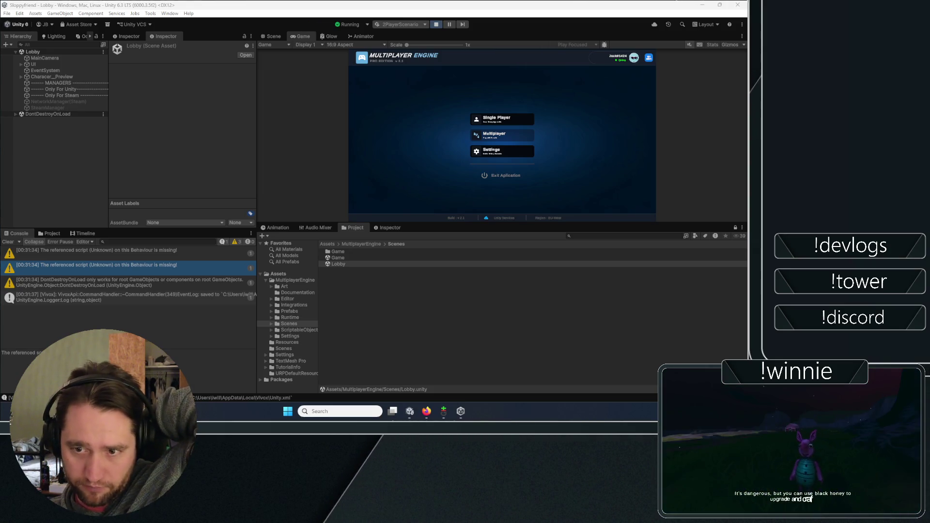
pyautogui.click(494, 134)
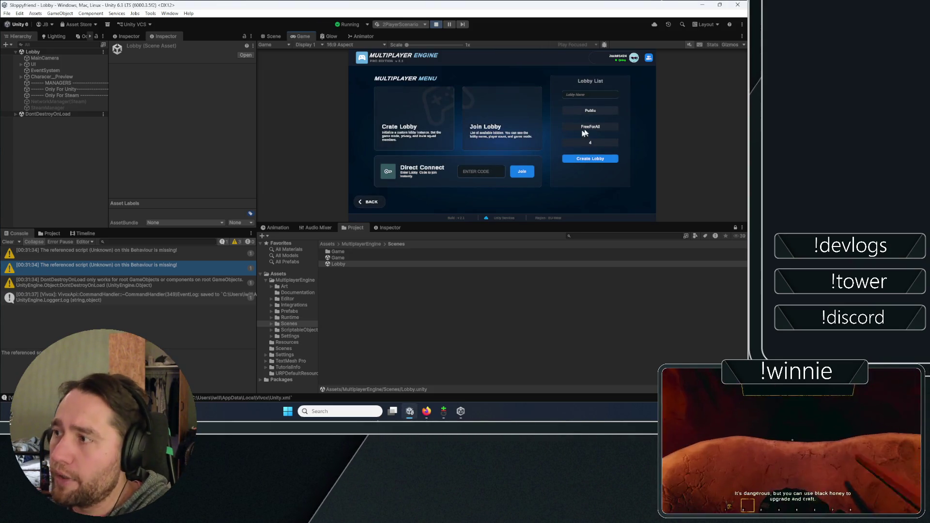
pyautogui.click(603, 93)
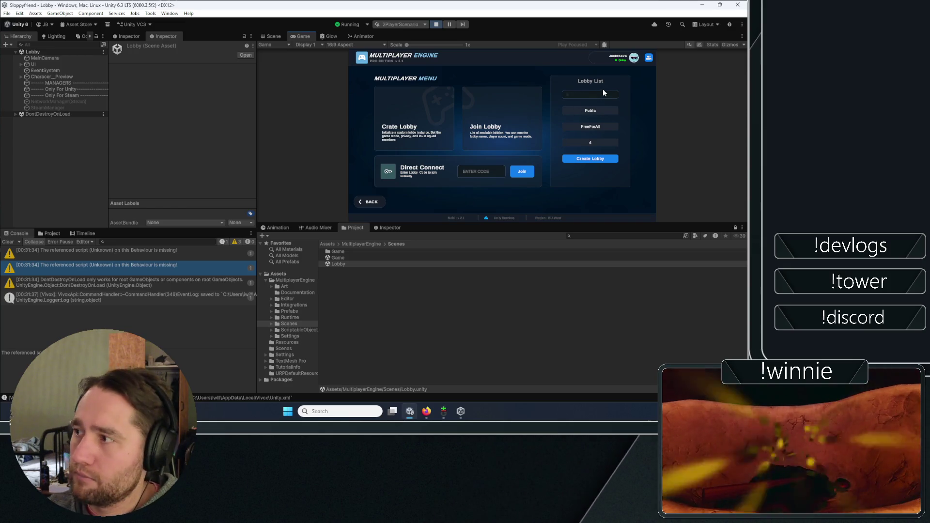
pyautogui.click(575, 157)
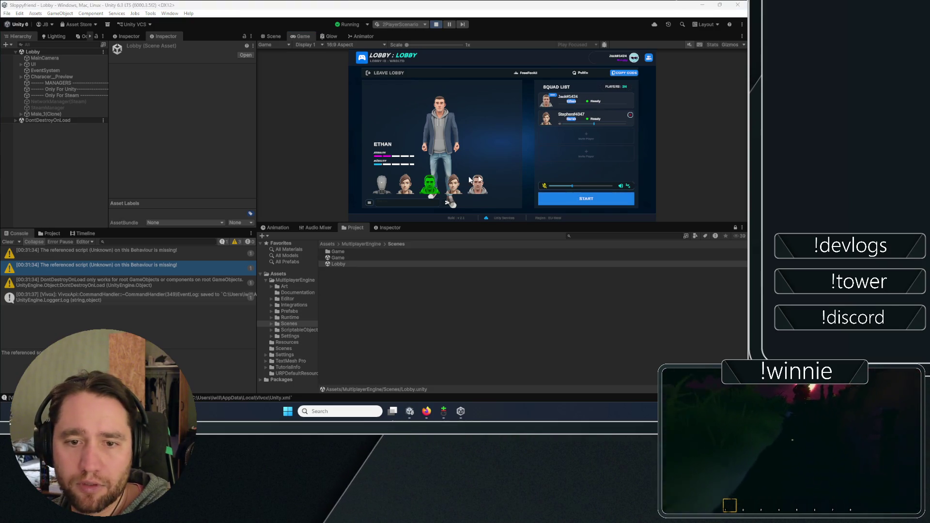
pyautogui.click(598, 202)
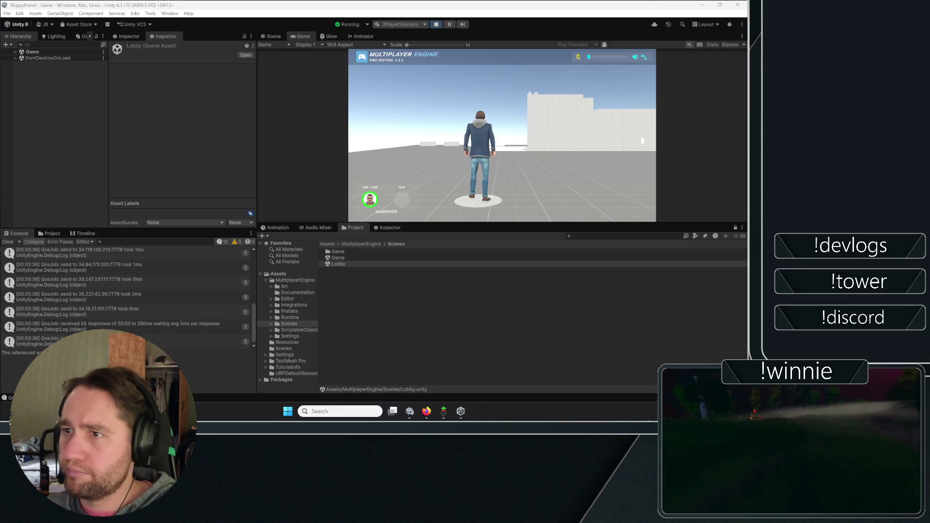
# Check the play mode scenario list, then run the host's character forward to the second player.
pyautogui.click(416, 24)
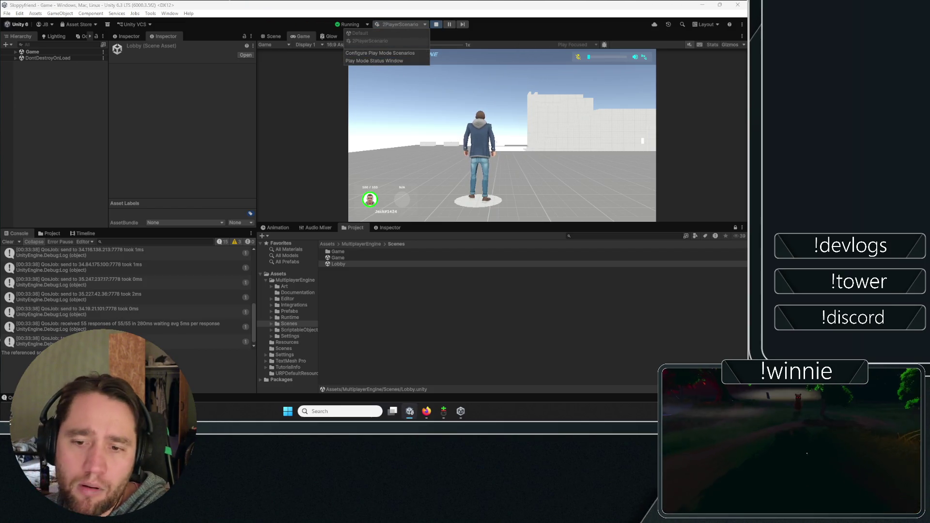
pyautogui.press('Escape')
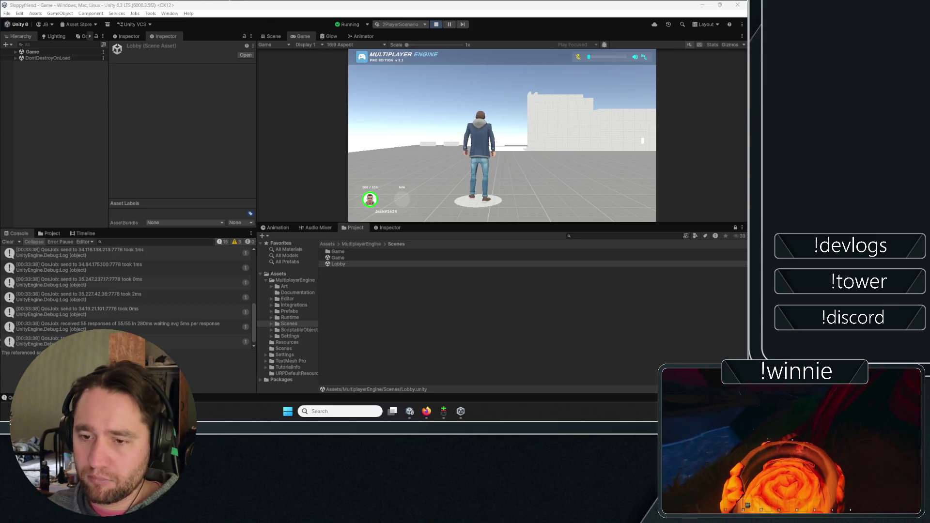
pyautogui.press('w')
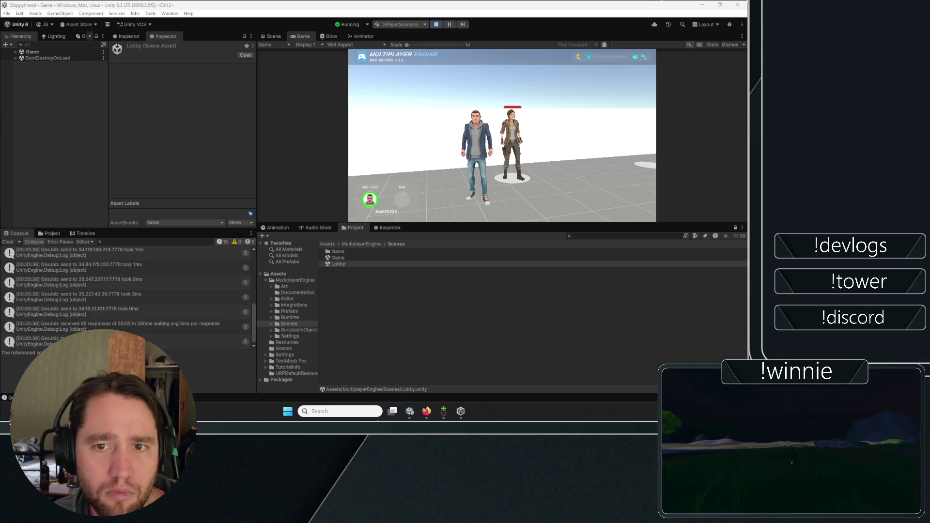
pyautogui.hotkey('alt', 'Tab')
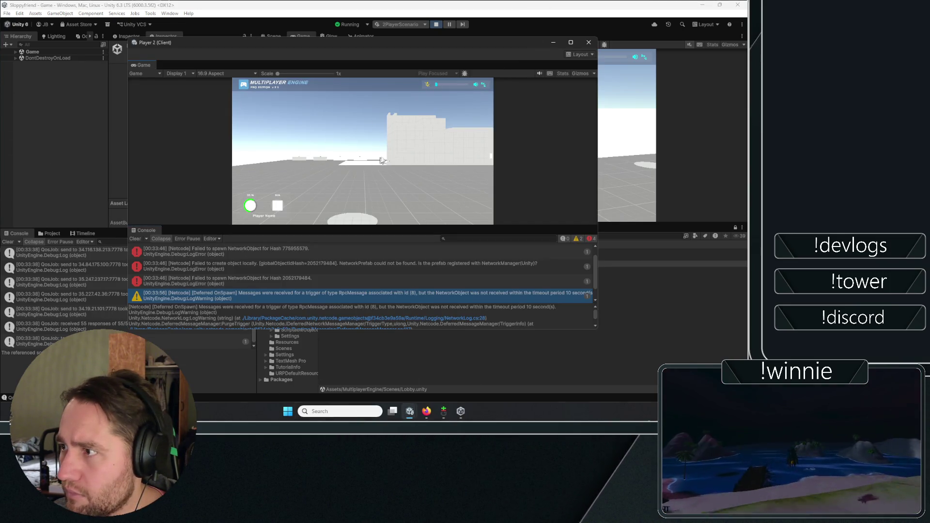
# Read through the Player 2 client's failed-to-spawn NetworkObject errors in its console.
pyautogui.scroll(1, 249, 283)
pyautogui.scroll(-1, 270, 261)
pyautogui.scroll(1, 261, 280)
pyautogui.hotkey('alt', 'Tab')
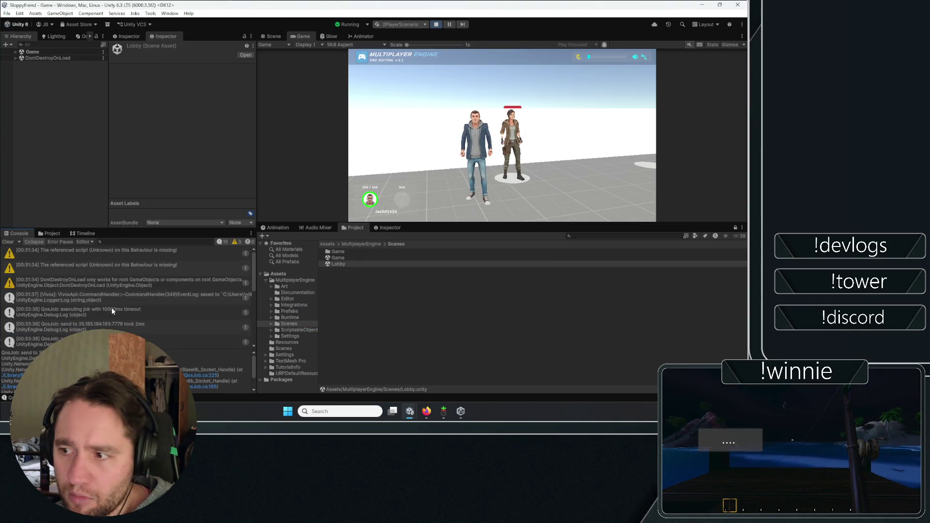
pyautogui.click(111, 281)
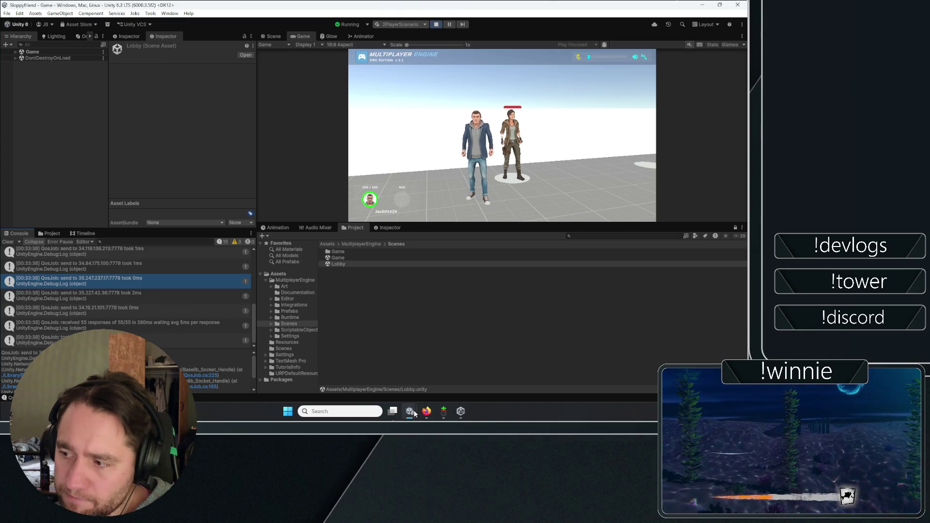
pyautogui.moveTo(410, 411)
pyautogui.click(451, 375)
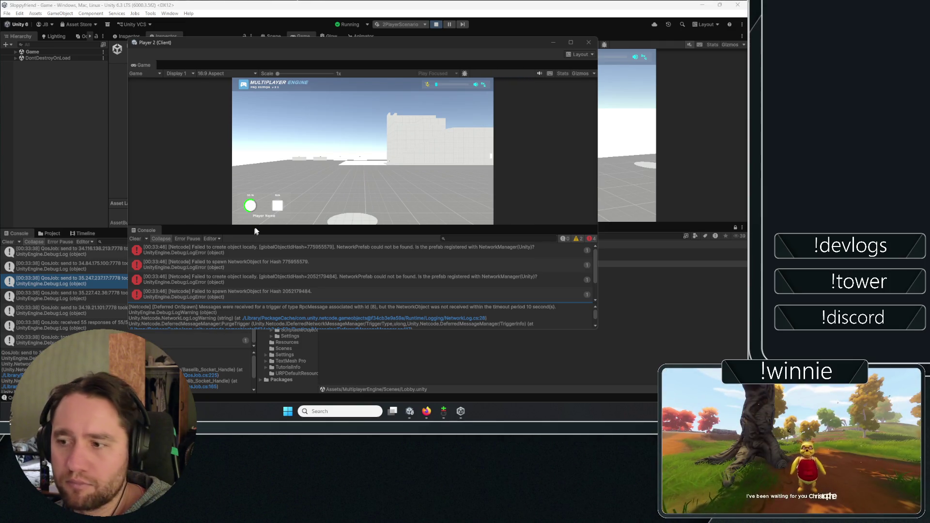
# Clear the main console and resume running the host's character forward.
pyautogui.click(451, 29)
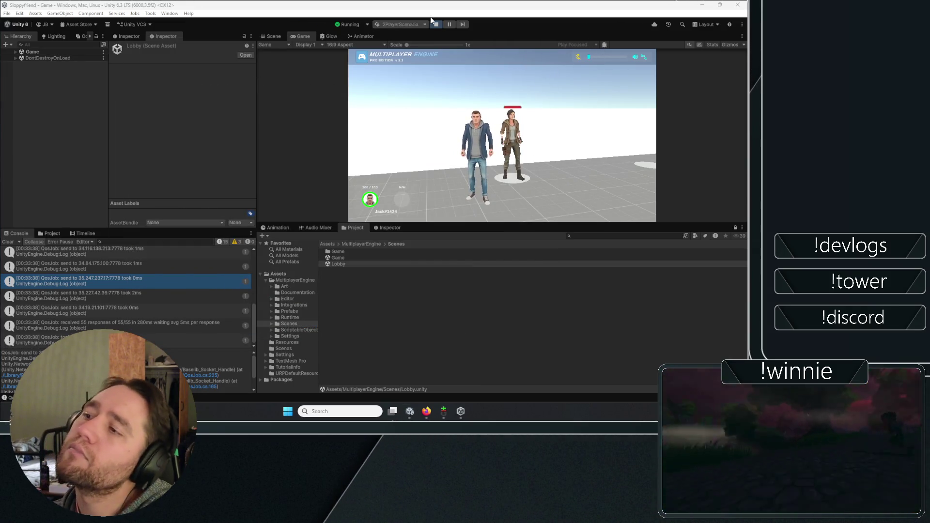
pyautogui.click(8, 242)
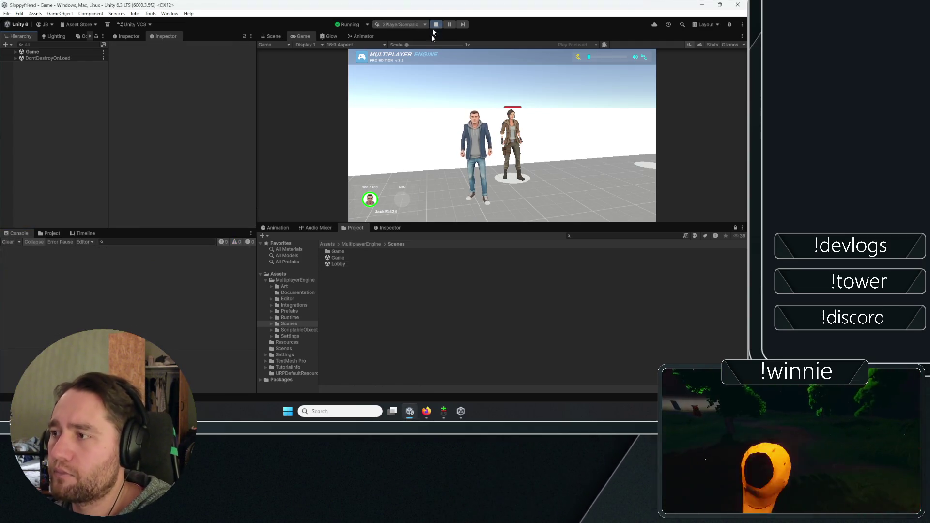
pyautogui.click(485, 145)
pyautogui.press('w')
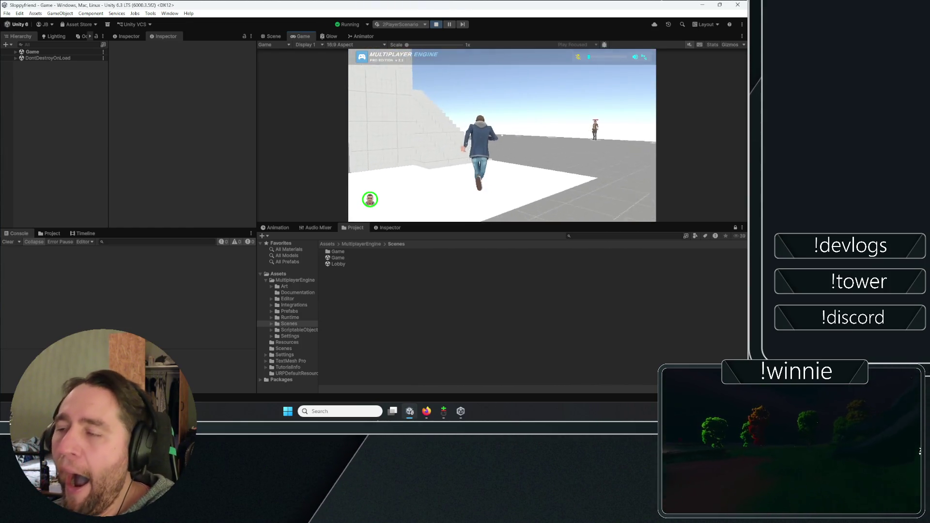
# Release the mouse, then run the host's character left and forward beside the second player.
pyautogui.press('Escape')
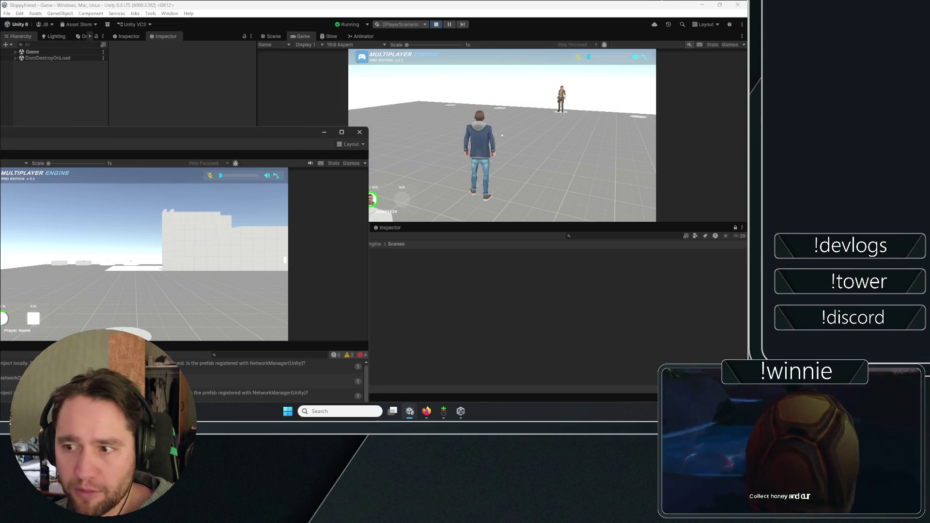
pyautogui.press('a')
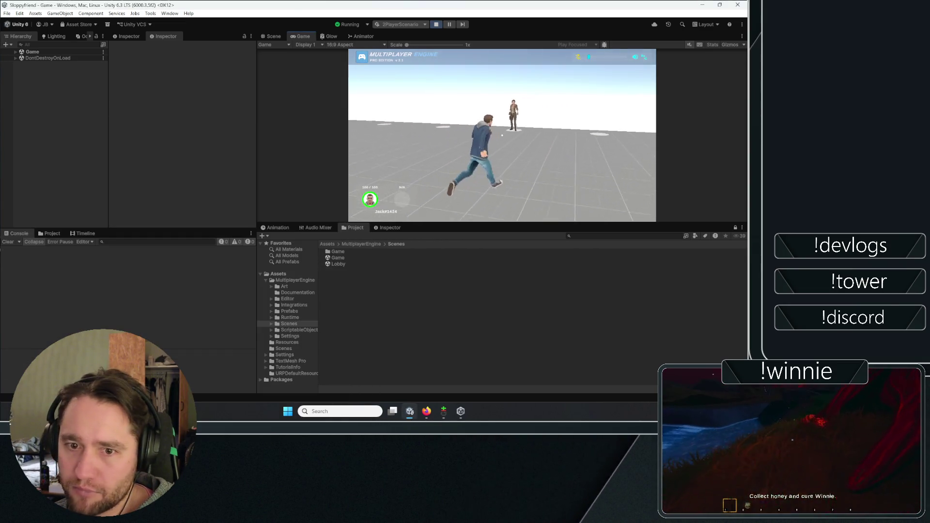
pyautogui.press('a')
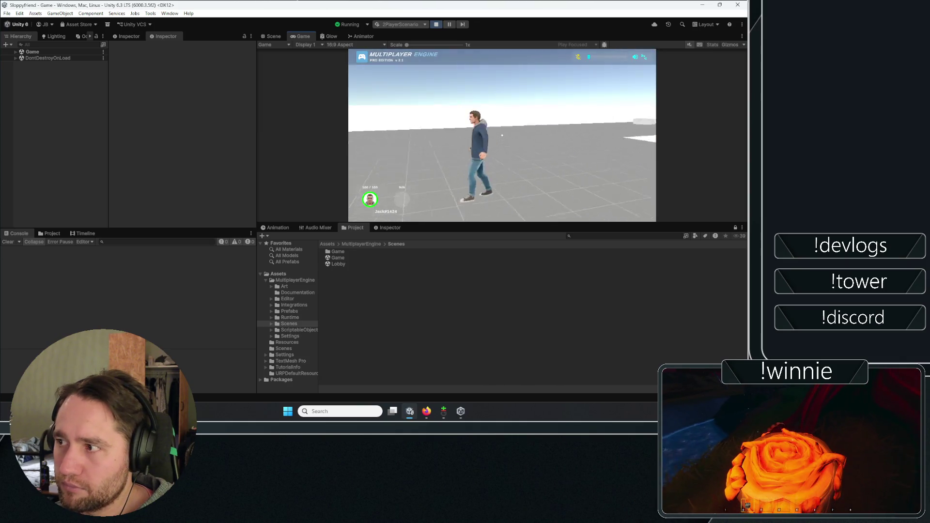
pyautogui.press('w')
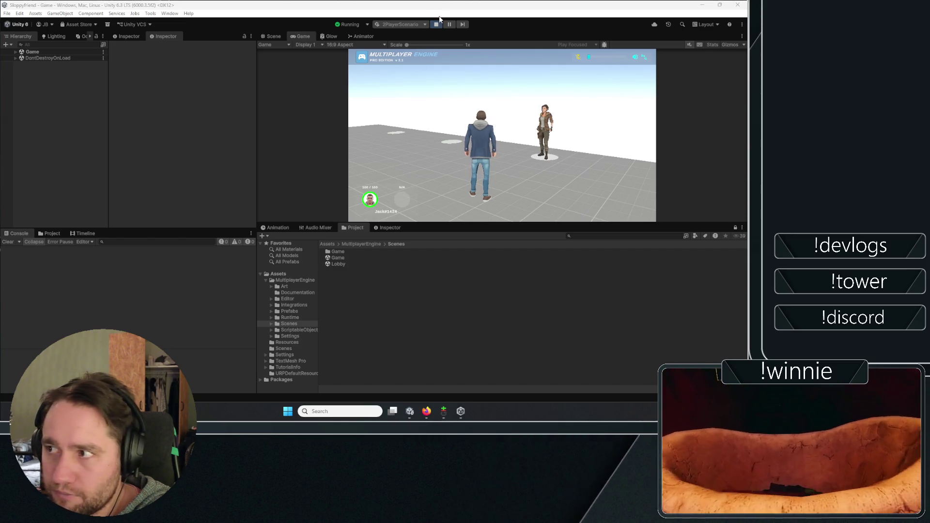
# End play mode, empty the Console, and bring up Git Gui on the Sloppyfriend repository.
pyautogui.click(437, 25)
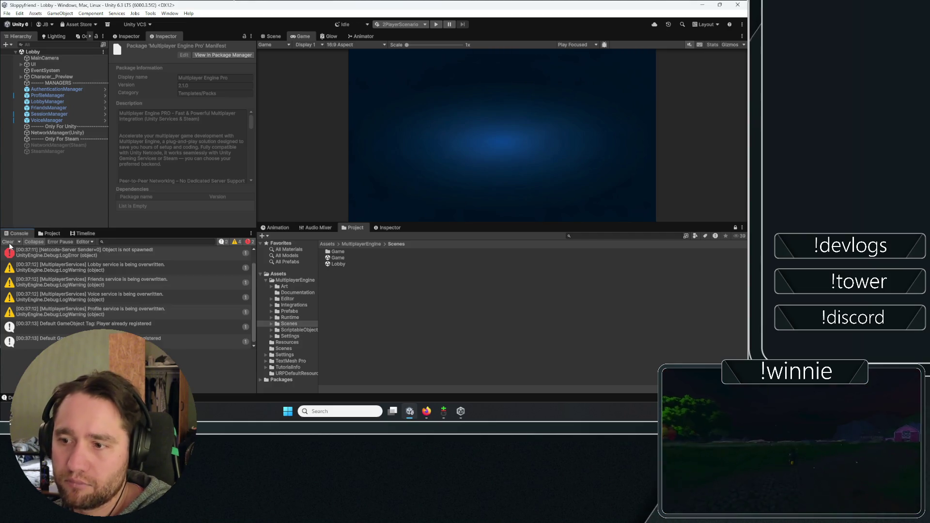
pyautogui.click(8, 243)
pyautogui.click(46, 183)
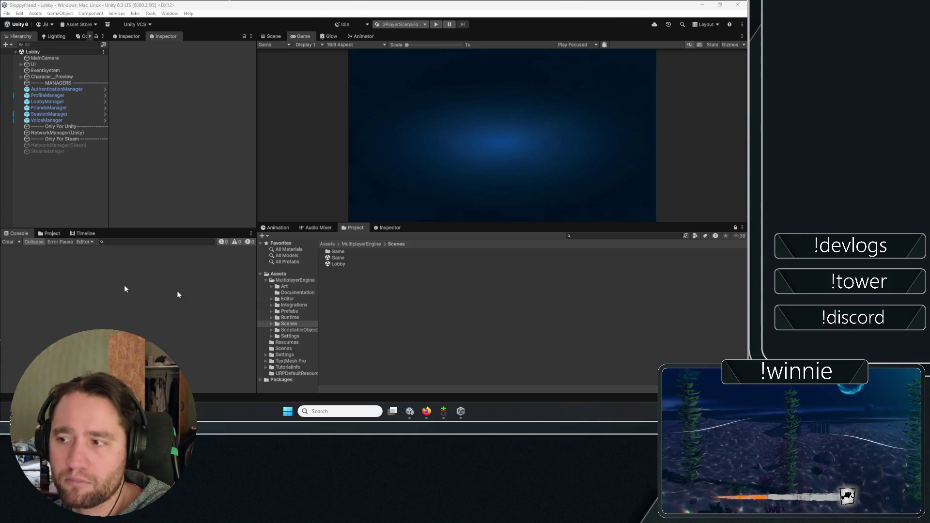
pyautogui.click(448, 410)
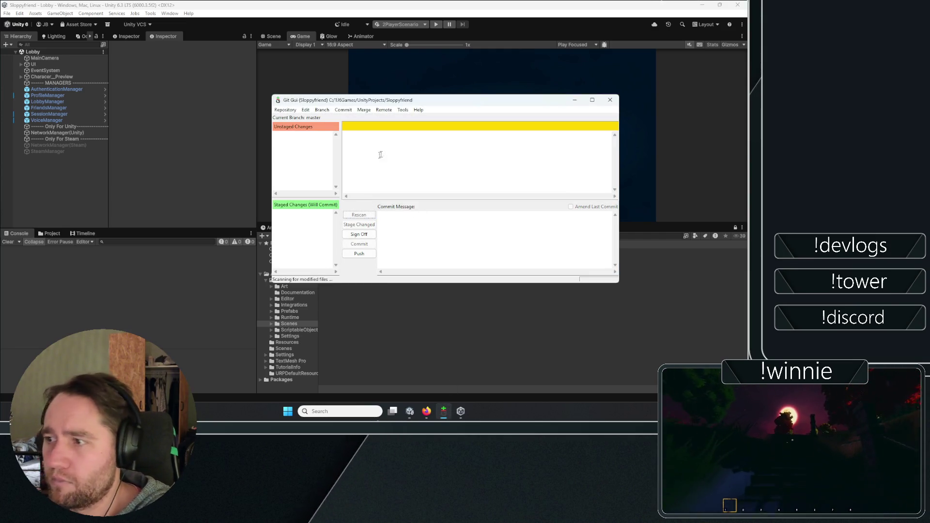
# Stage all changed files, start the commit message 'multiplayerengine', and widen the window and file lists.
pyautogui.click(359, 224)
pyautogui.click(368, 234)
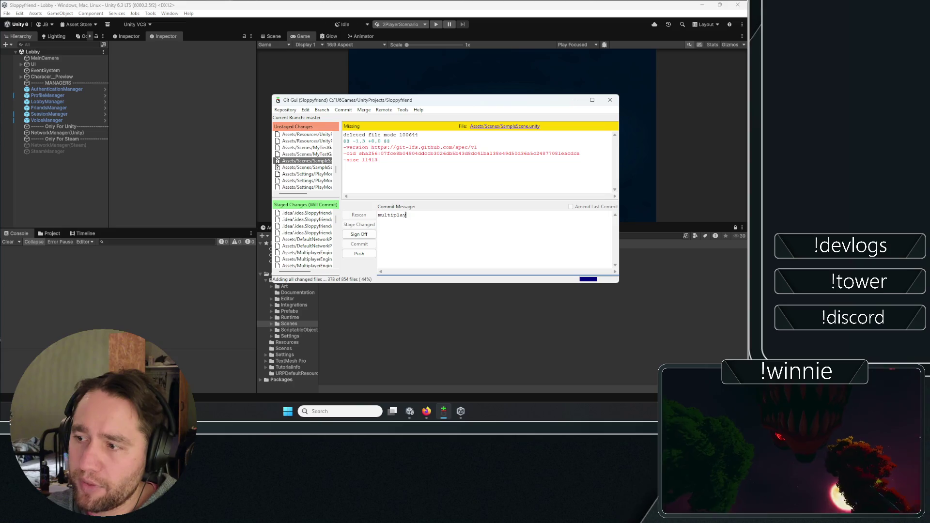
pyautogui.write('erengine')
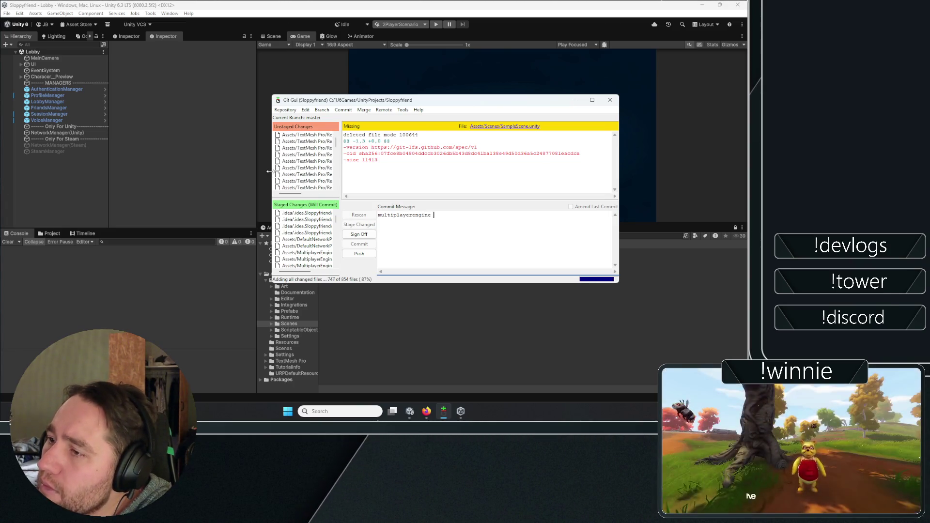
pyautogui.moveTo(269, 172); pyautogui.dragTo(163, 172)
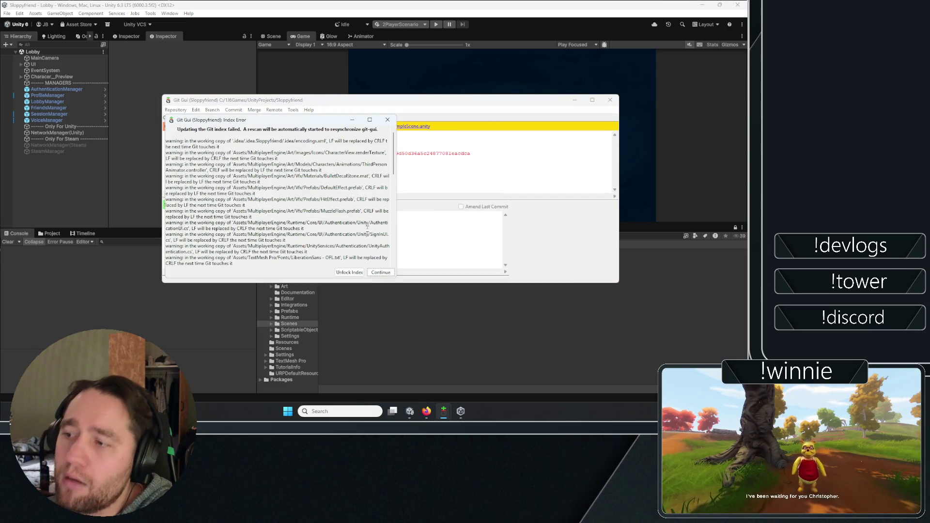
pyautogui.click(381, 272)
pyautogui.write('multiplayerengine')
pyautogui.moveTo(231, 156); pyautogui.dragTo(349, 194)
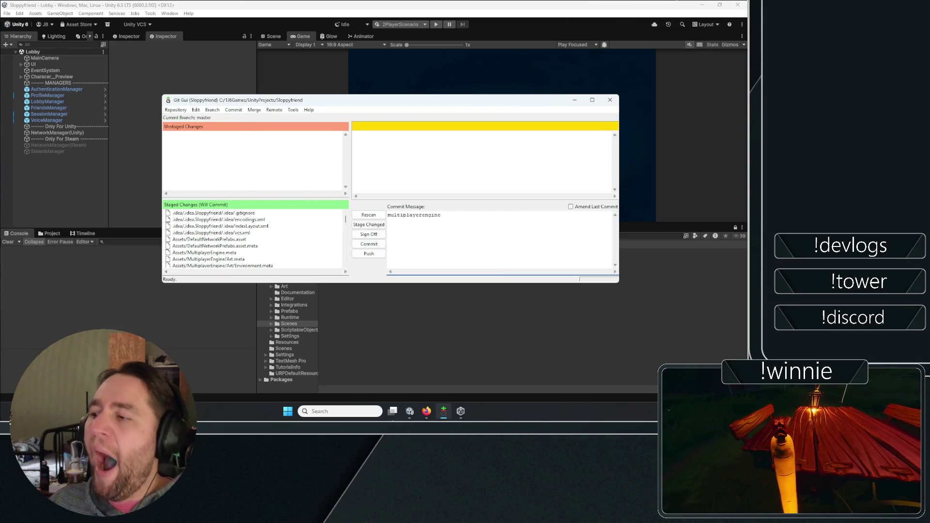
# Finish the message on lobby hosting working but join and spawn failing, commit, and return to Unity.
pyautogui.write(' set up in')
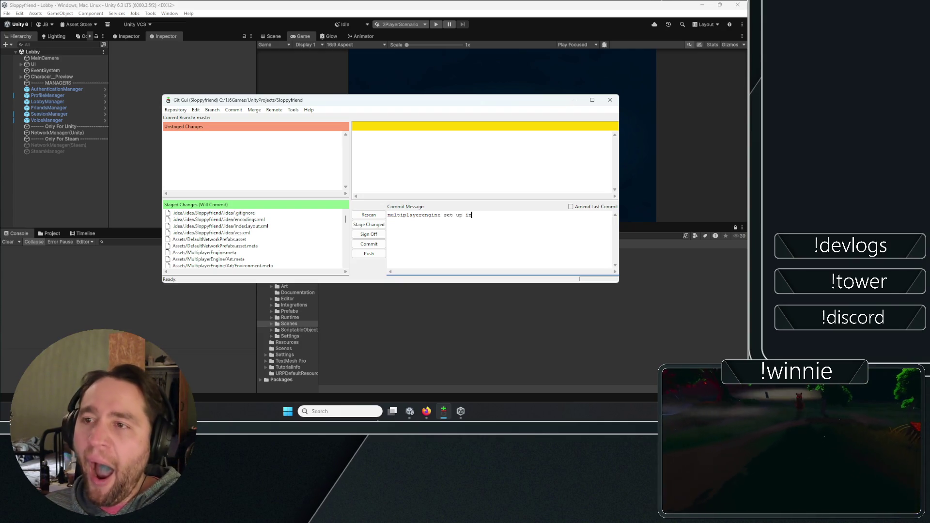
pyautogui.write(' unity project')
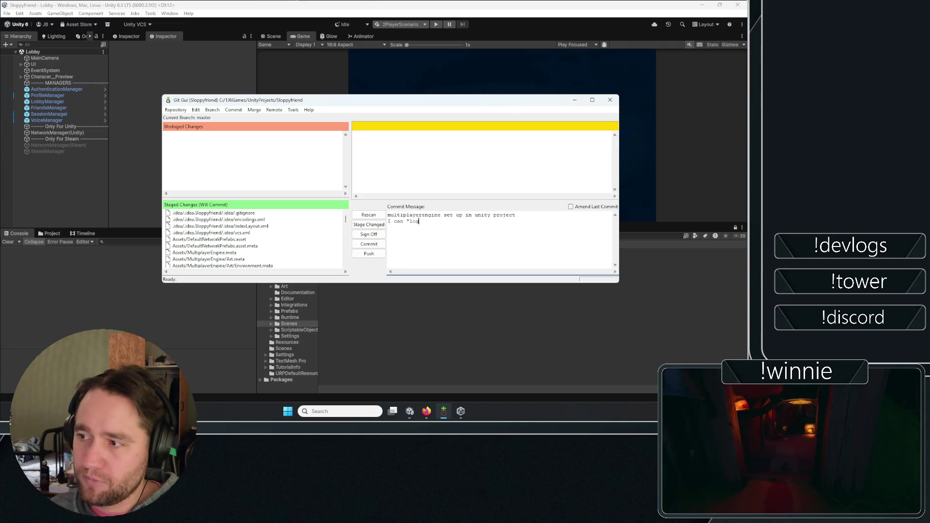
pyautogui.write(' I can "login" and h')
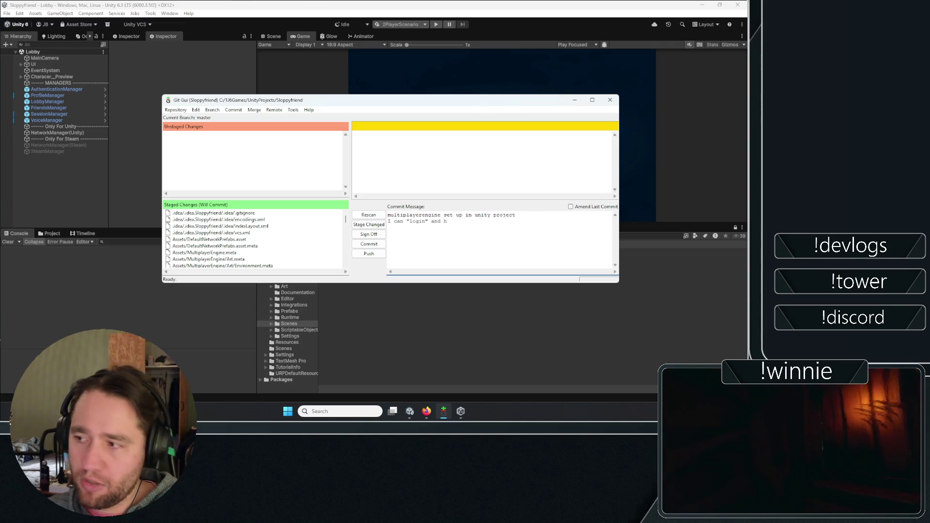
pyautogui.write('ost lobbies, but ca')
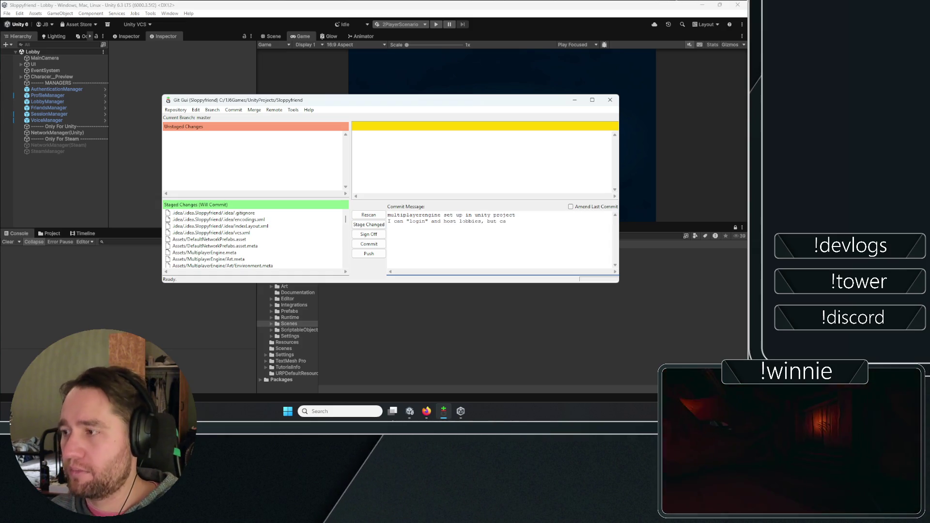
pyautogui.write("n't join and spawn in")
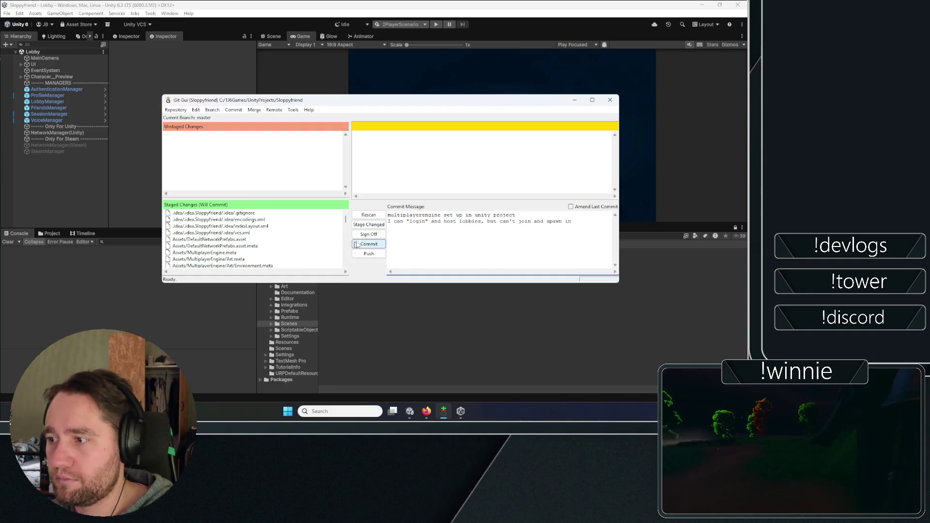
pyautogui.click(368, 243)
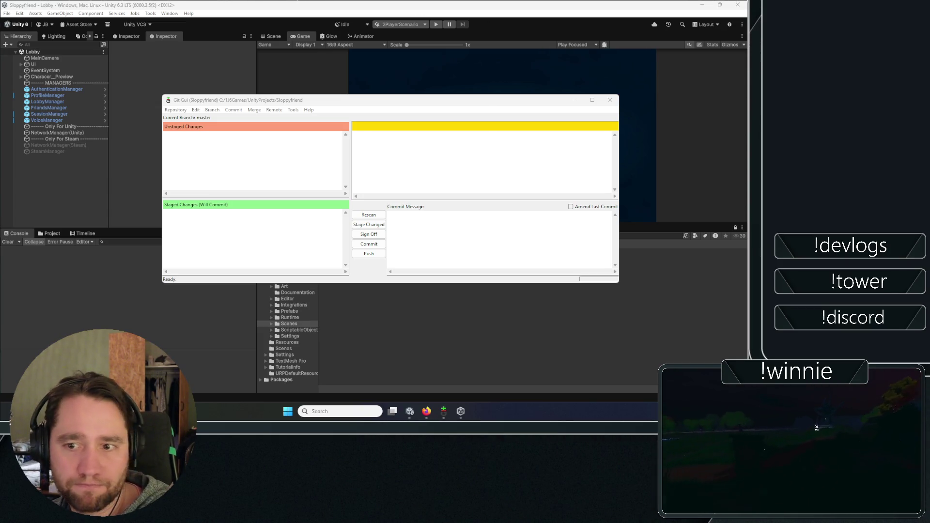
pyautogui.click(408, 343)
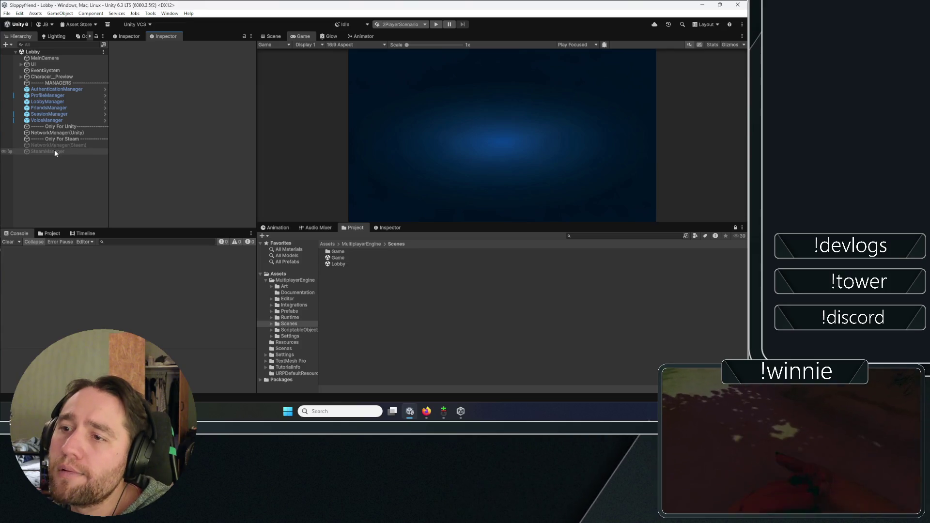
# Switch to Firefox showing the Multiplayer Engine Pro Session & Scene Management documentation.
pyautogui.click(427, 411)
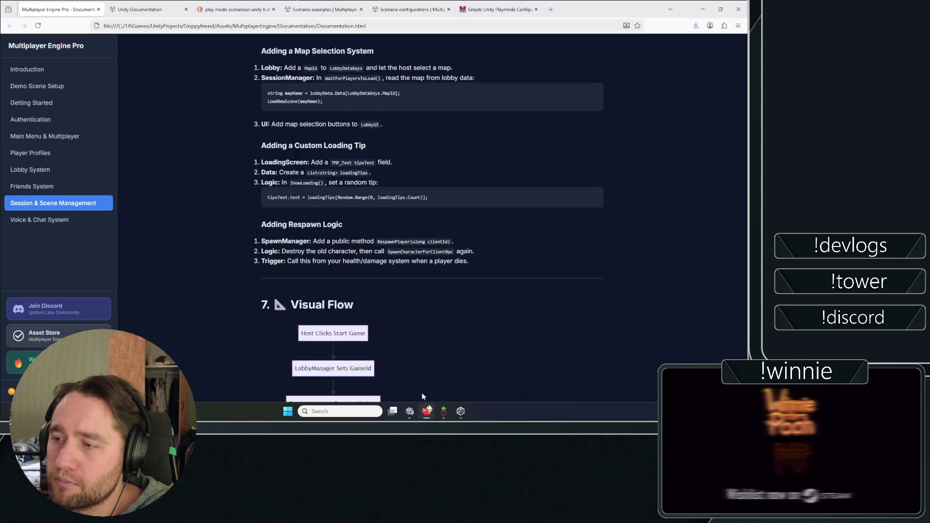
# Scroll up to the Loading Screen Key Methods table and bring up the start game errors notes.
pyautogui.scroll(15, 225, 213)
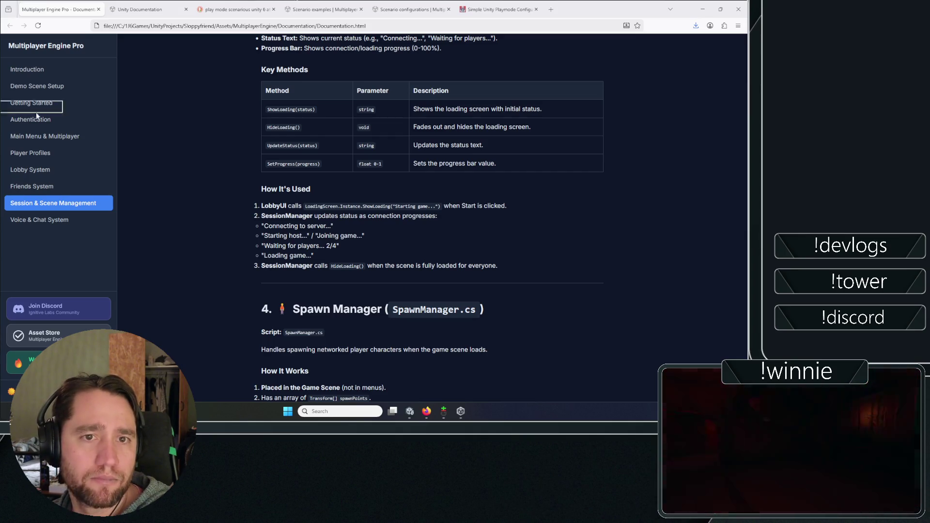
pyautogui.hotkey('alt', 'Tab')
pyautogui.hotkey('alt', 'Tab')
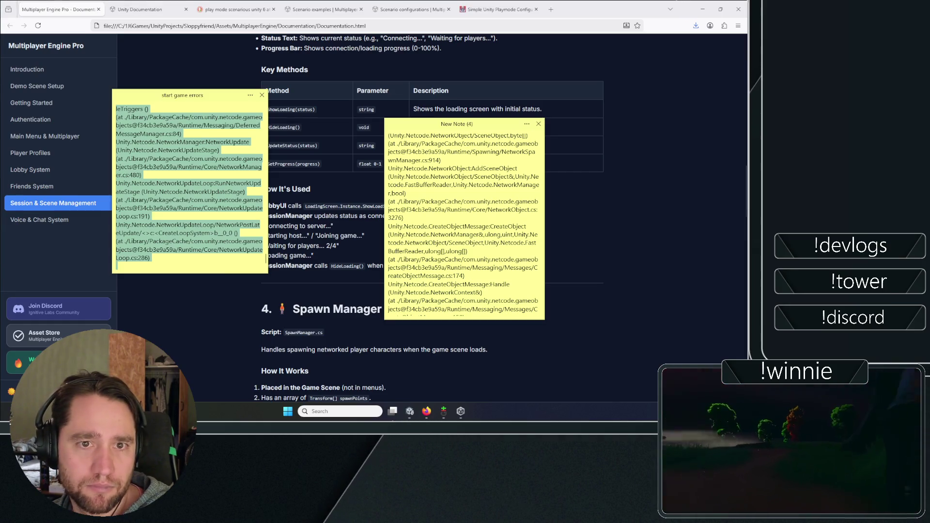
# Move the ActiveDoing note aside and collapse and hide the New Note (4) and start game errors notes.
pyautogui.moveTo(547, 86); pyautogui.dragTo(604, 77)
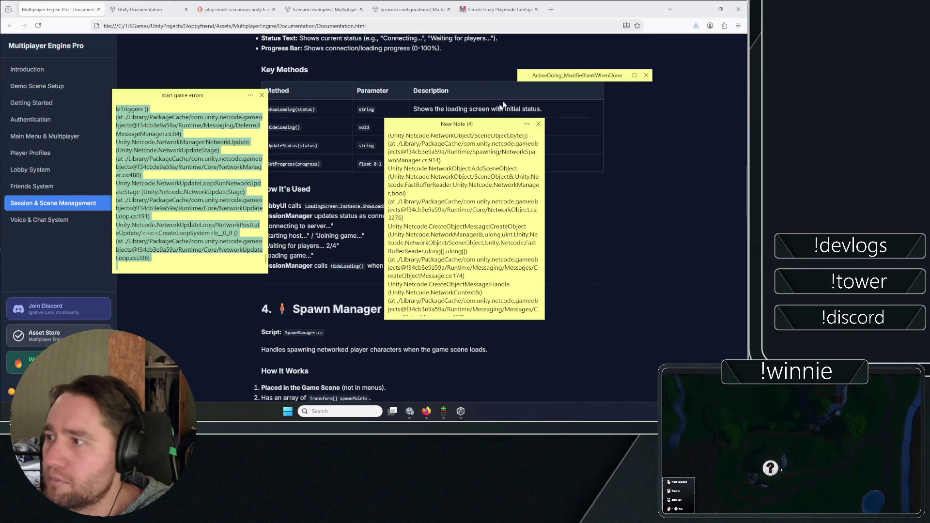
pyautogui.doubleClick(453, 129)
pyautogui.doubleClick(177, 94)
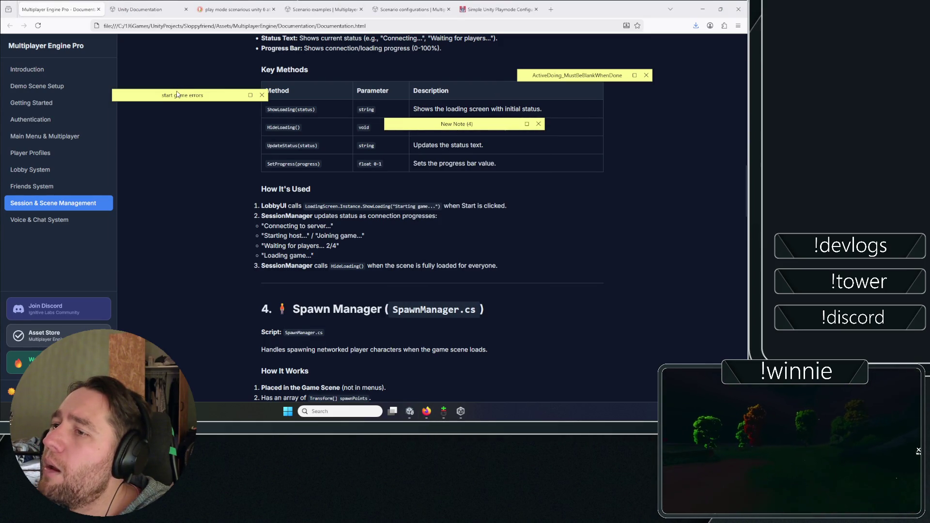
pyautogui.click(7, 131)
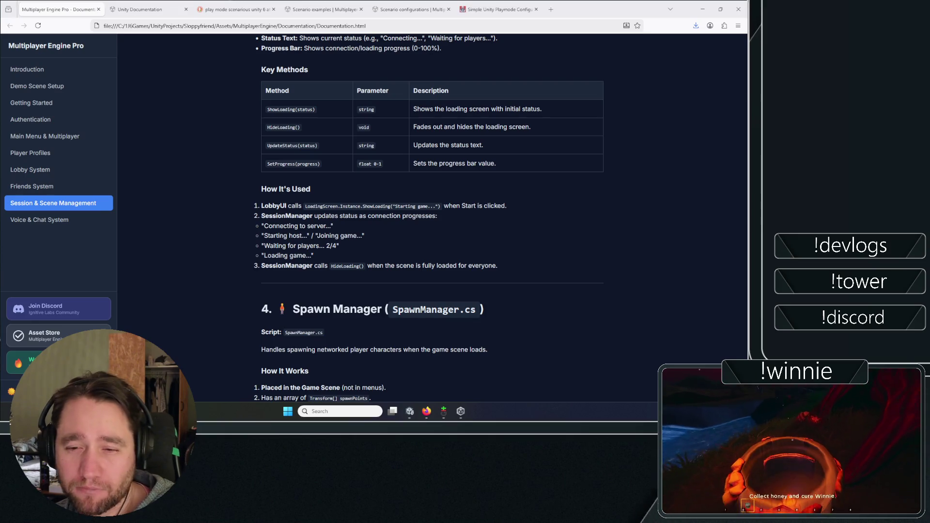
# Glance at the Lobby System documentation section, then go back to Session & Scene Management.
pyautogui.scroll(5, 237, 131)
pyautogui.scroll(9, 226, 211)
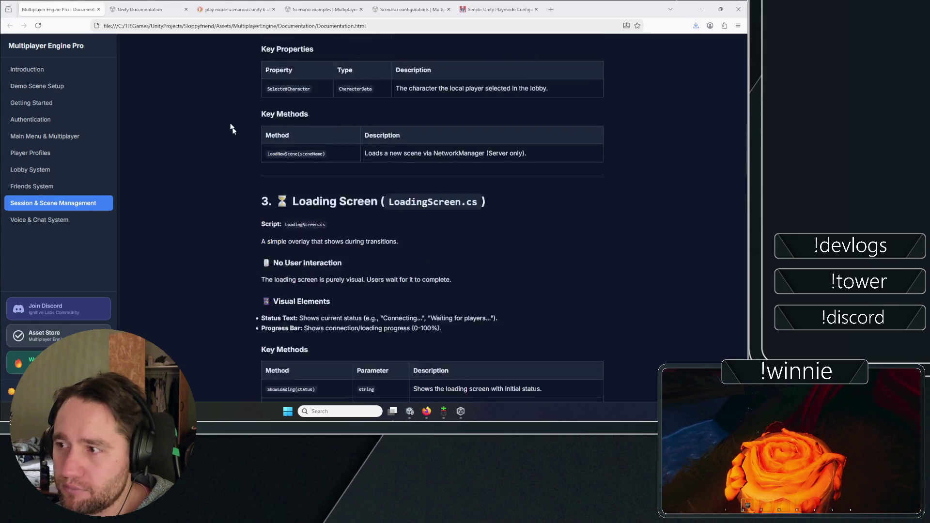
pyautogui.scroll(2, 227, 209)
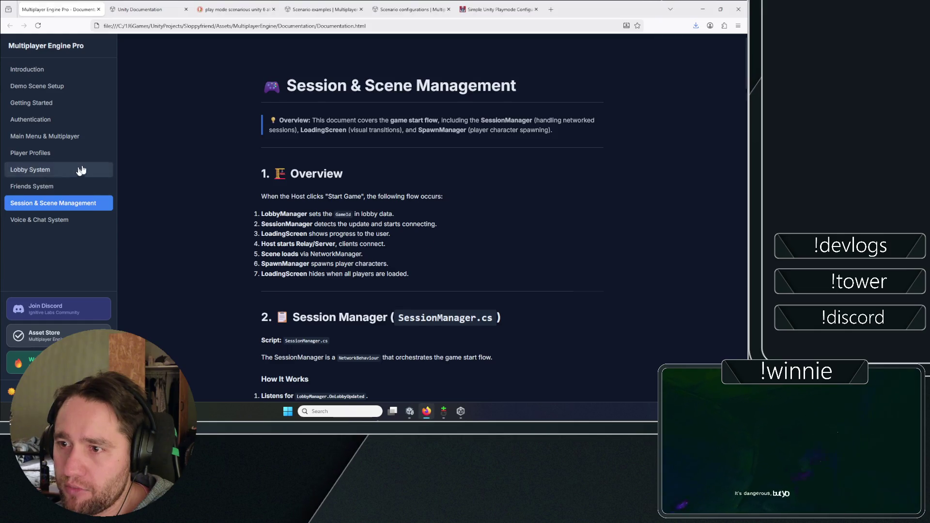
pyautogui.click(30, 170)
pyautogui.scroll(-20, 218, 95)
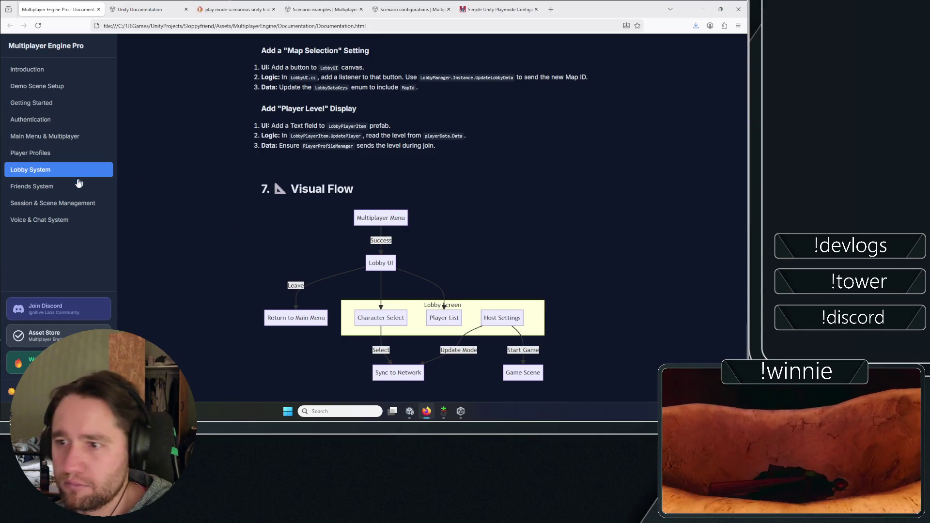
pyautogui.click(73, 203)
# Scroll past Loading Screen and Spawn Manager to the Visual Flow chart, then return to Unity.
pyautogui.scroll(-5, 243, 195)
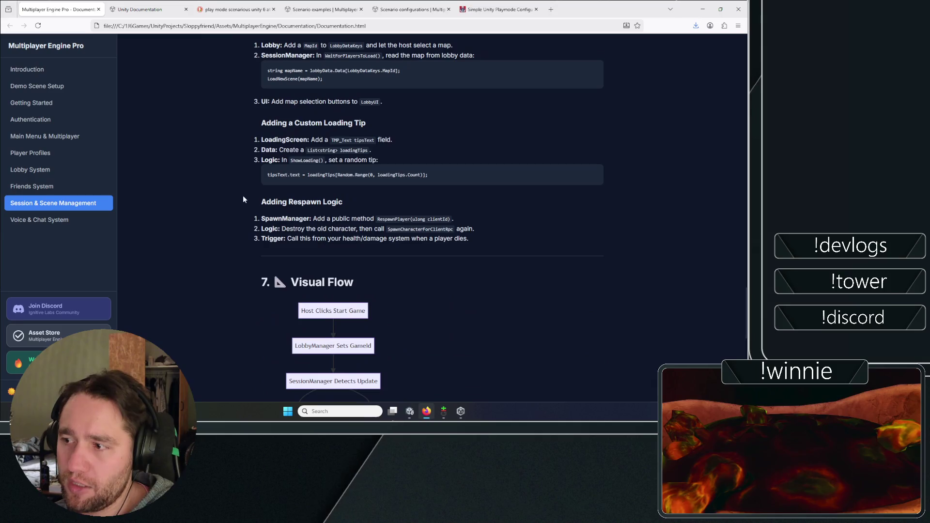
pyautogui.scroll(10, 231, 188)
pyautogui.scroll(5, 227, 210)
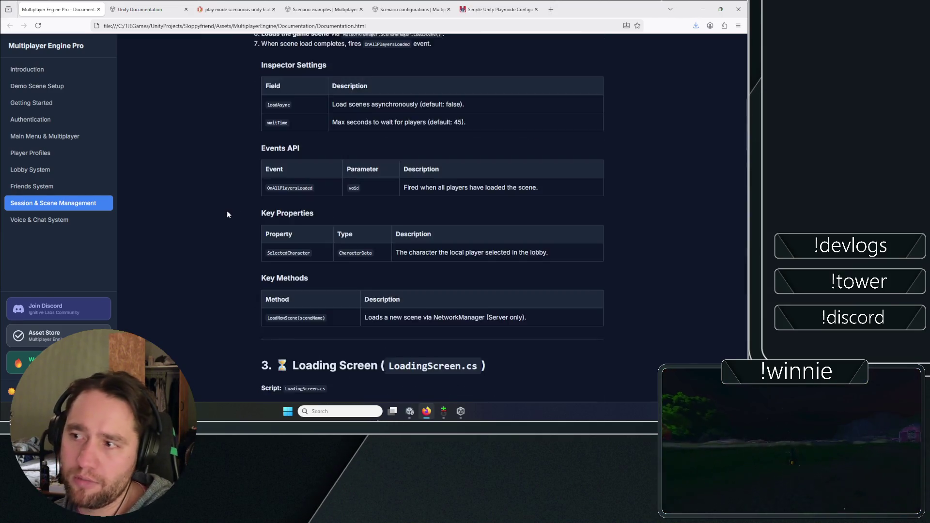
pyautogui.scroll(-4, 227, 210)
pyautogui.scroll(8, 218, 201)
pyautogui.scroll(-15, 216, 202)
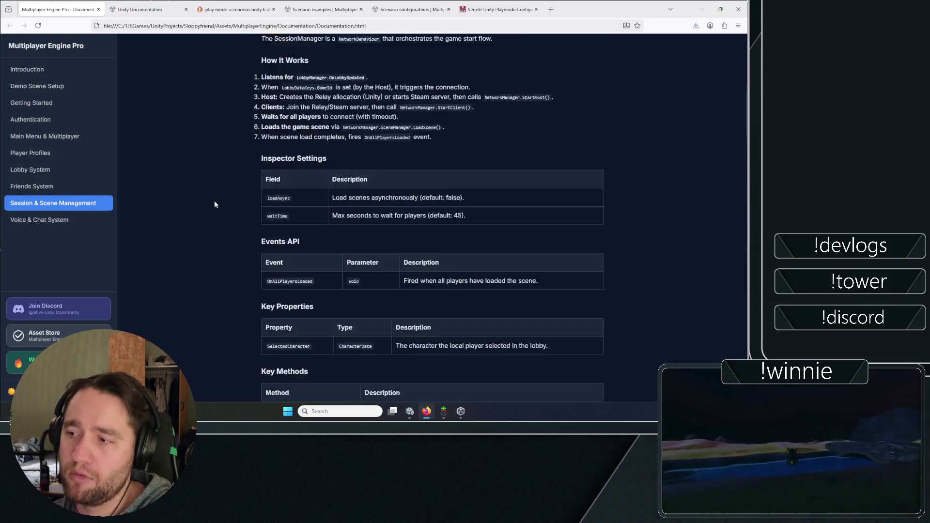
pyautogui.scroll(6, 219, 202)
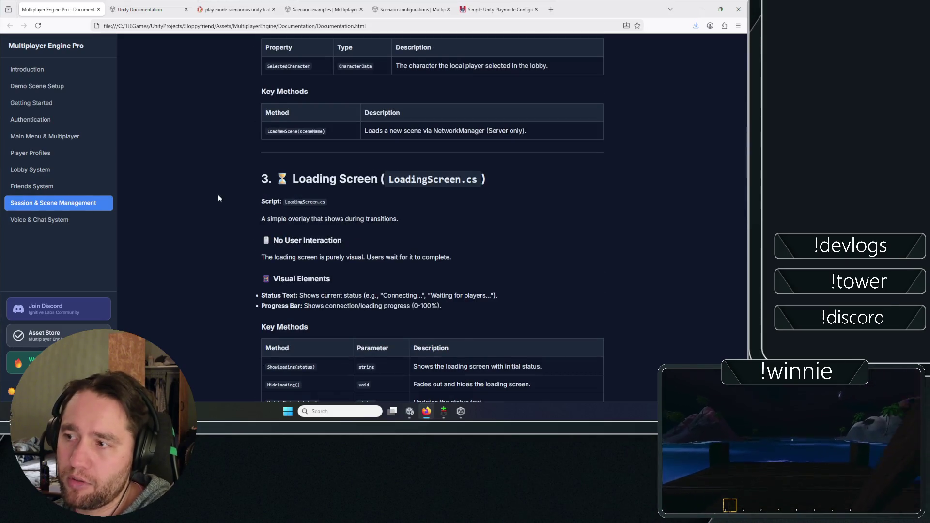
pyautogui.scroll(10, 218, 198)
pyautogui.scroll(-12, 205, 216)
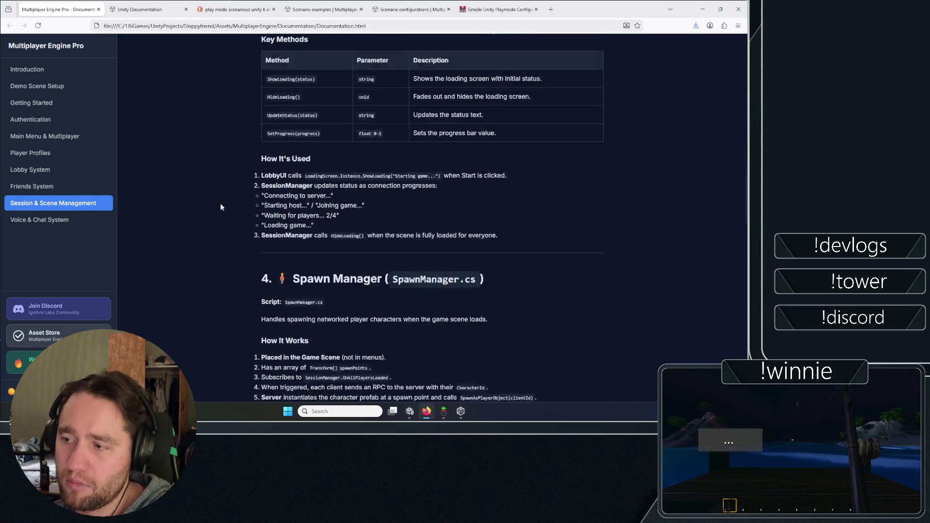
pyautogui.scroll(-14, 220, 201)
pyautogui.scroll(-6, 218, 196)
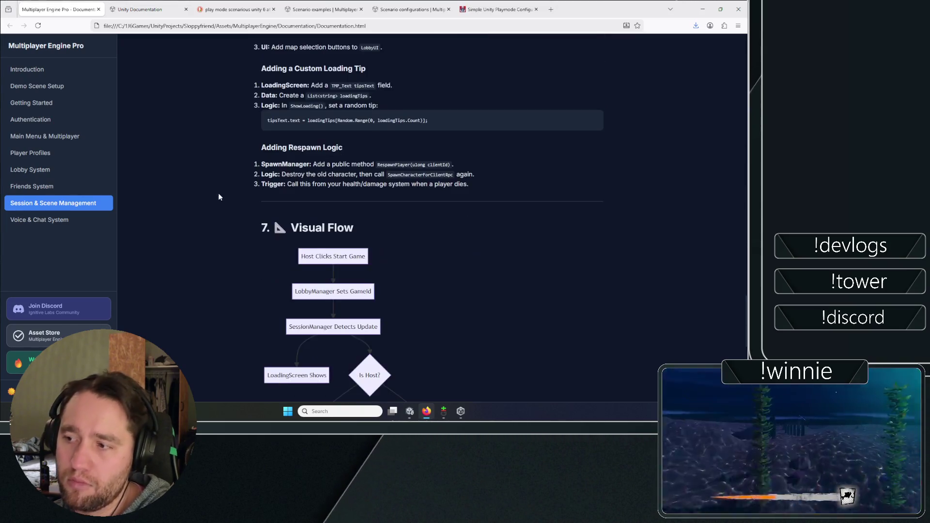
pyautogui.scroll(-7, 218, 197)
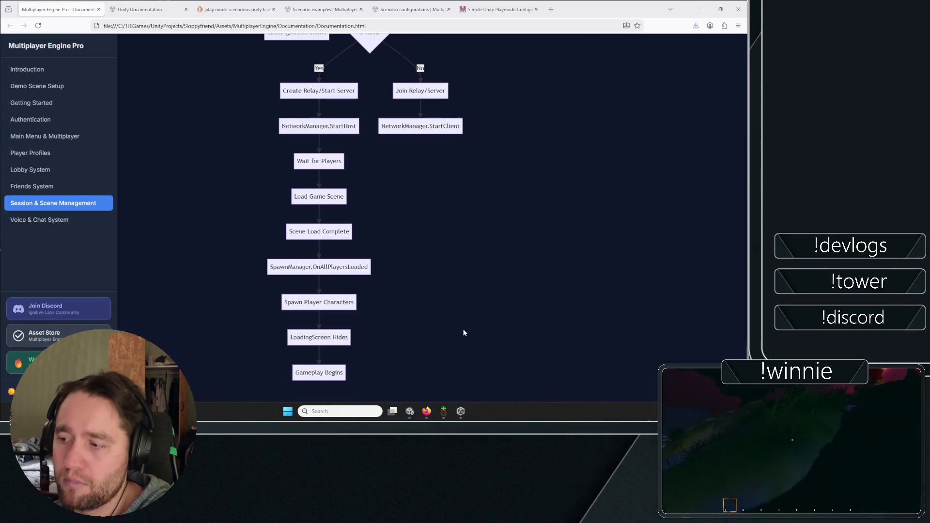
pyautogui.scroll(5, 460, 330)
pyautogui.scroll(-5, 457, 329)
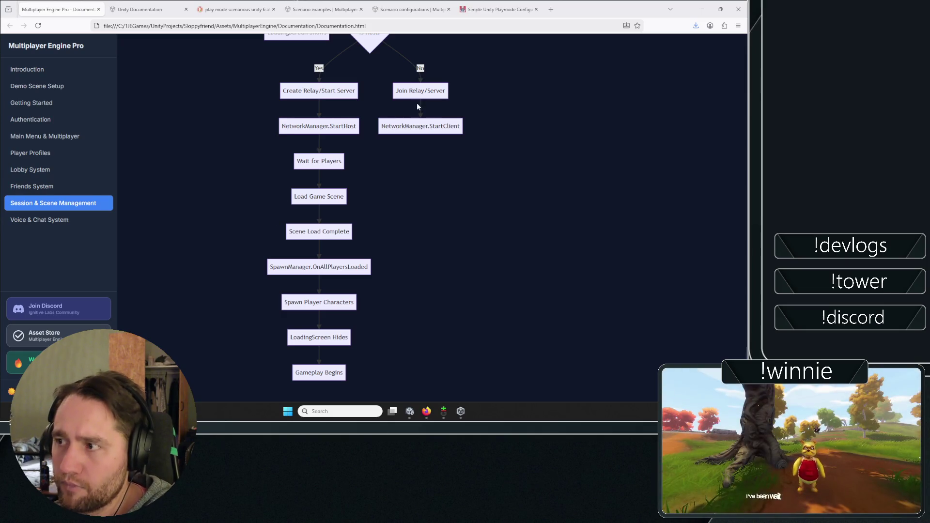
pyautogui.click(410, 411)
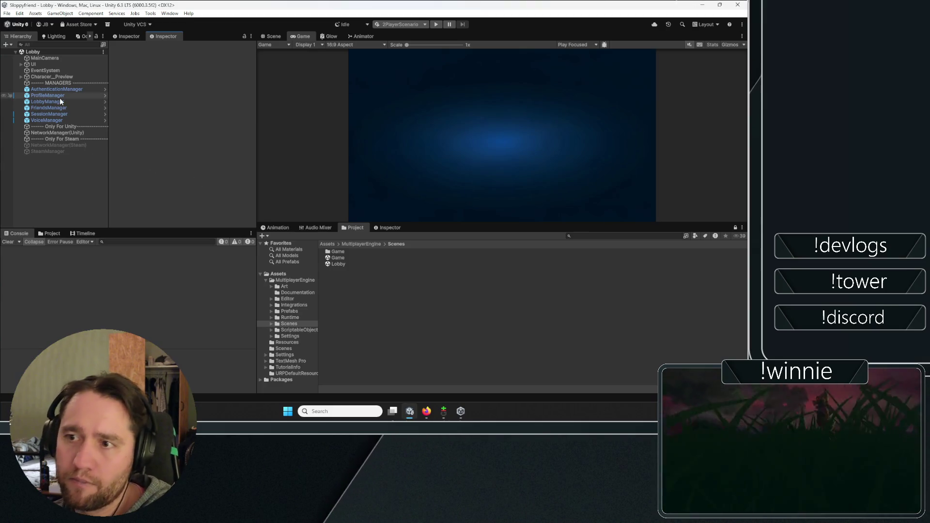
# Hide the docs and inspect NetworkManager(Unity), showing Unity Transport on 127.0.0.1 port 7777.
pyautogui.click(426, 411)
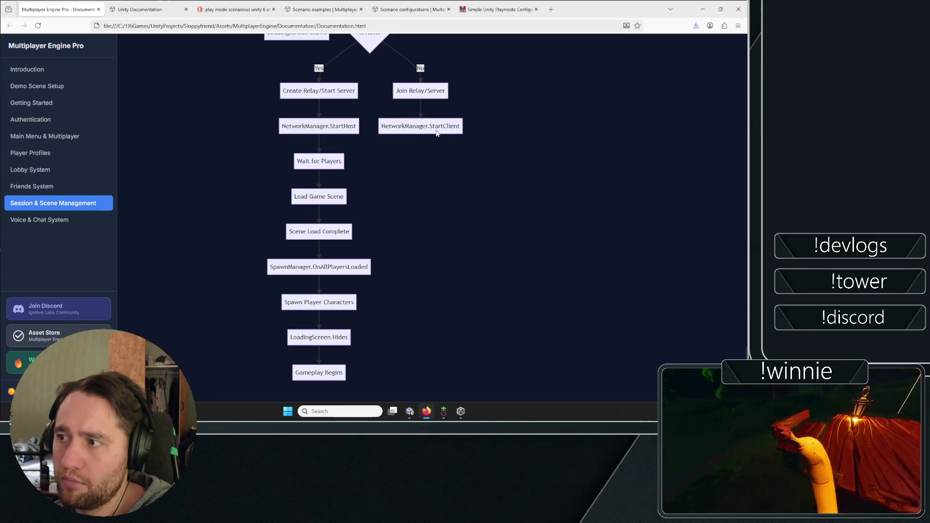
pyautogui.click(703, 9)
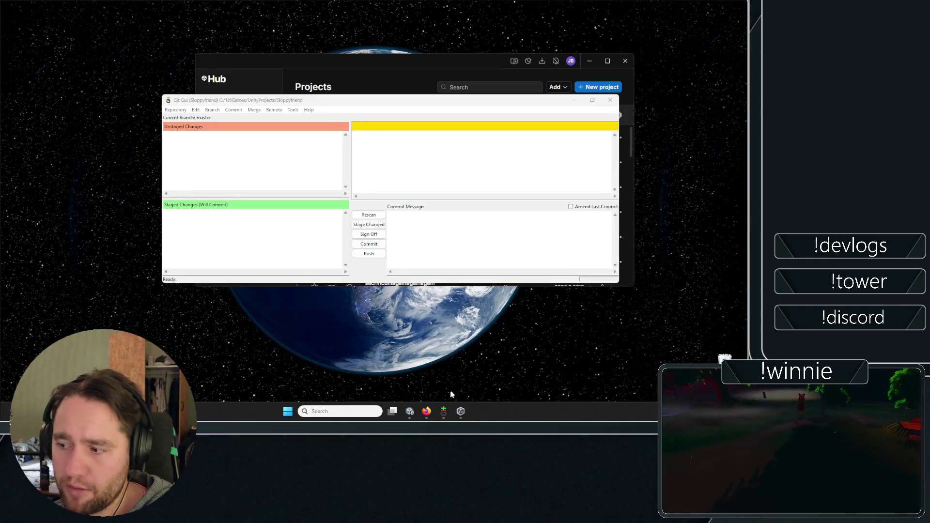
pyautogui.click(413, 414)
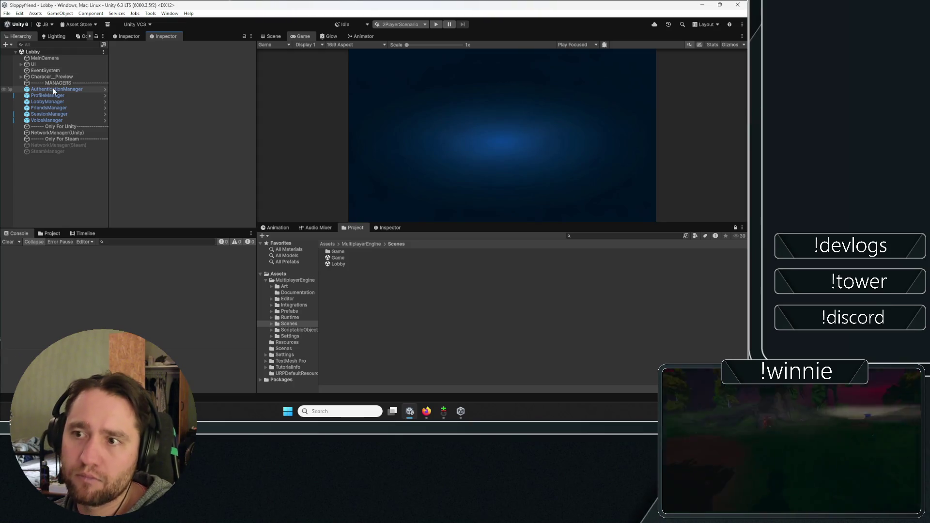
pyautogui.click(52, 133)
pyautogui.click(199, 131)
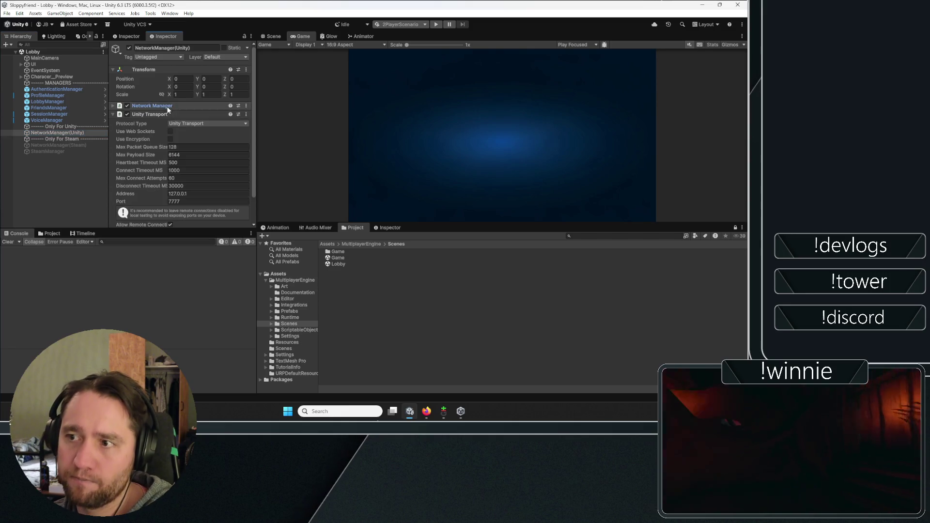
pyautogui.click(247, 106)
pyautogui.press('Escape')
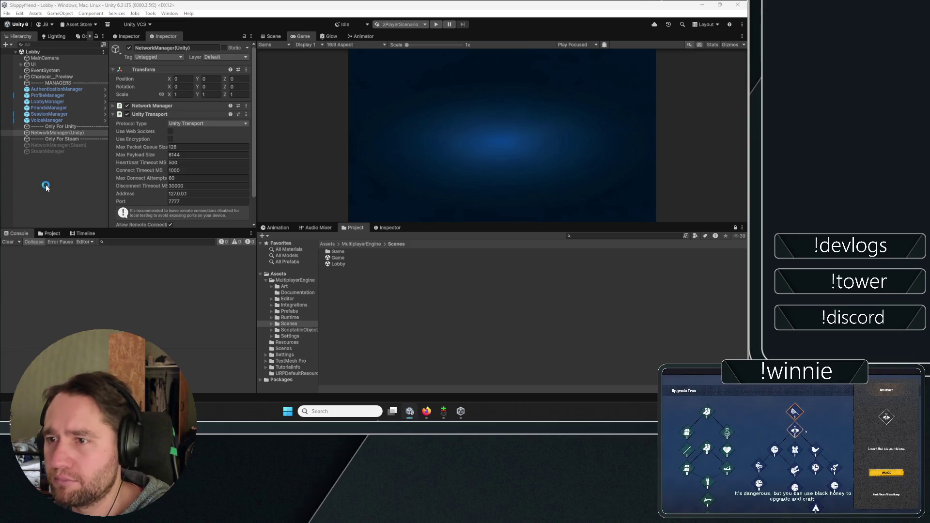
# Dismiss the warning and expand NetworkManager(Unity)'s Network Manager settings and Network Prefabs Lists.
pyautogui.click(389, 221)
pyautogui.click(62, 158)
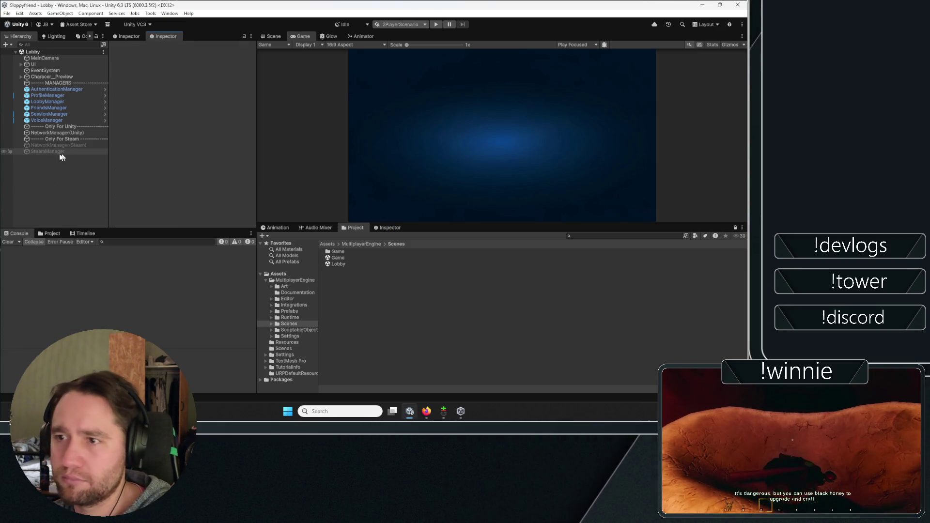
pyautogui.click(58, 133)
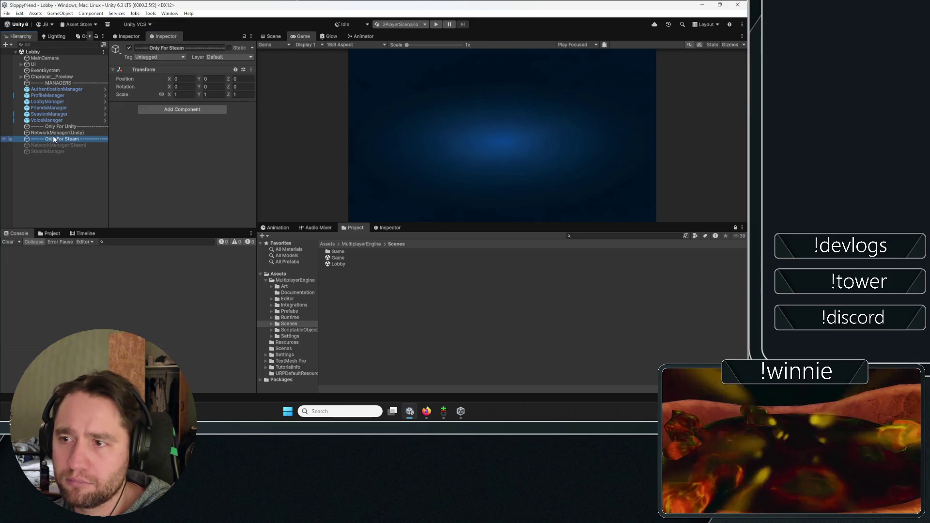
pyautogui.scroll(-2, 254, 129)
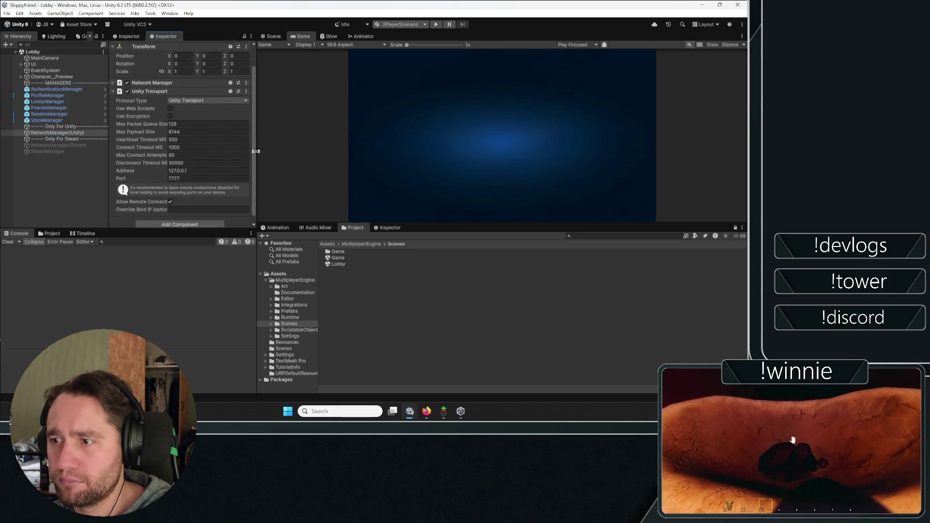
pyautogui.click(158, 77)
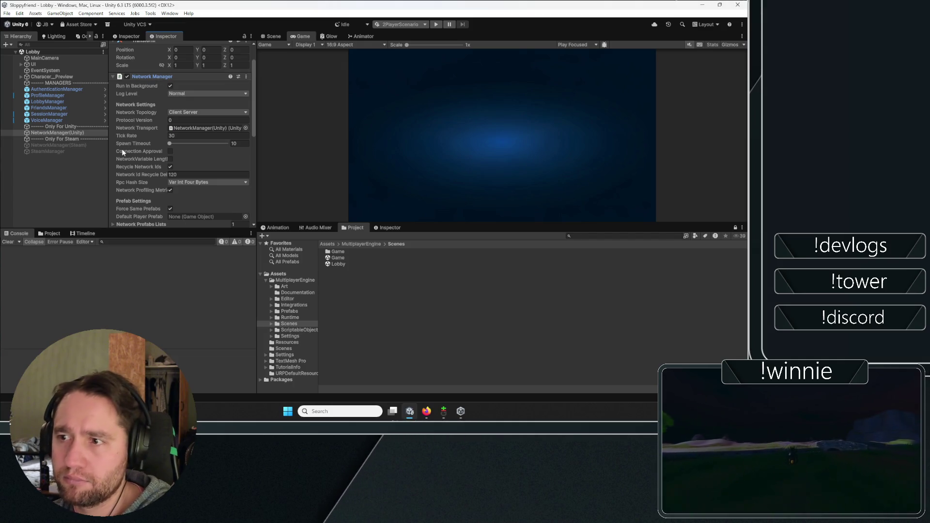
pyautogui.scroll(-3, 122, 151)
pyautogui.click(138, 140)
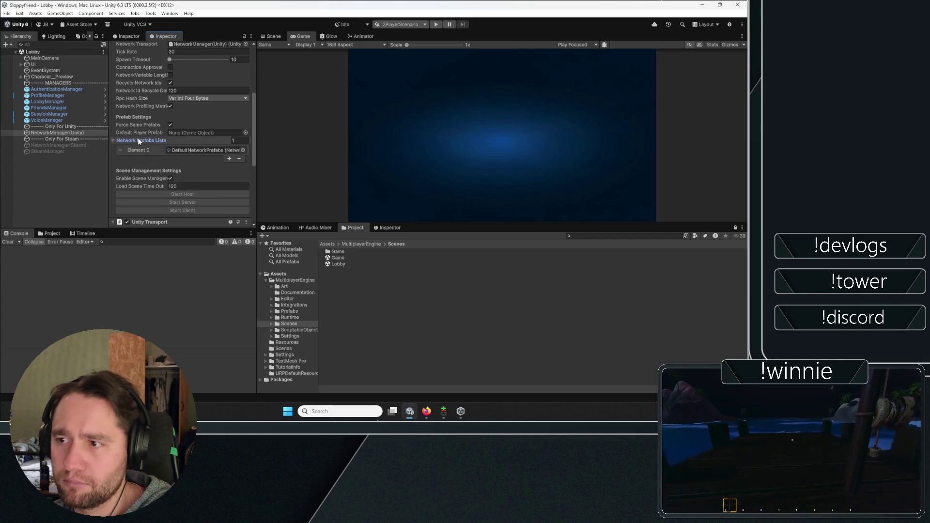
# Review the DefaultNetworkPrefabs asset's prefab list from the Assets root.
pyautogui.click(278, 274)
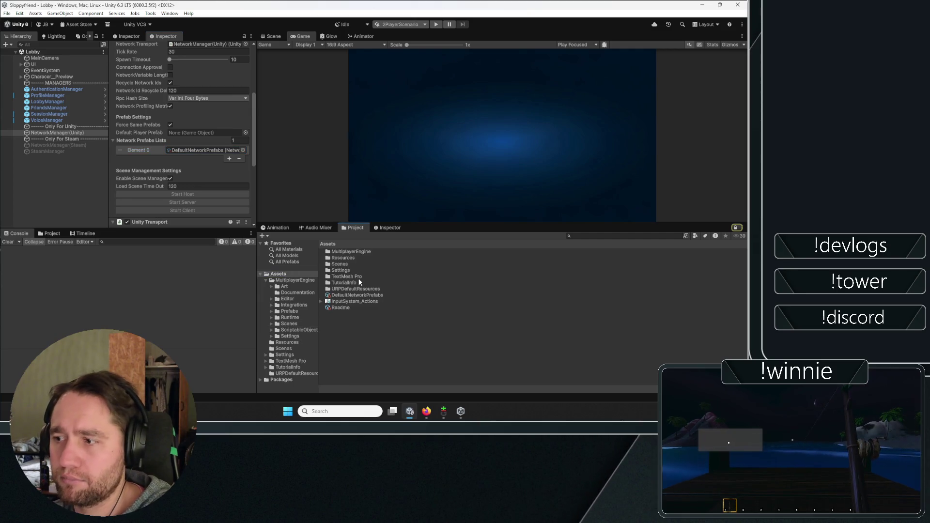
pyautogui.click(357, 295)
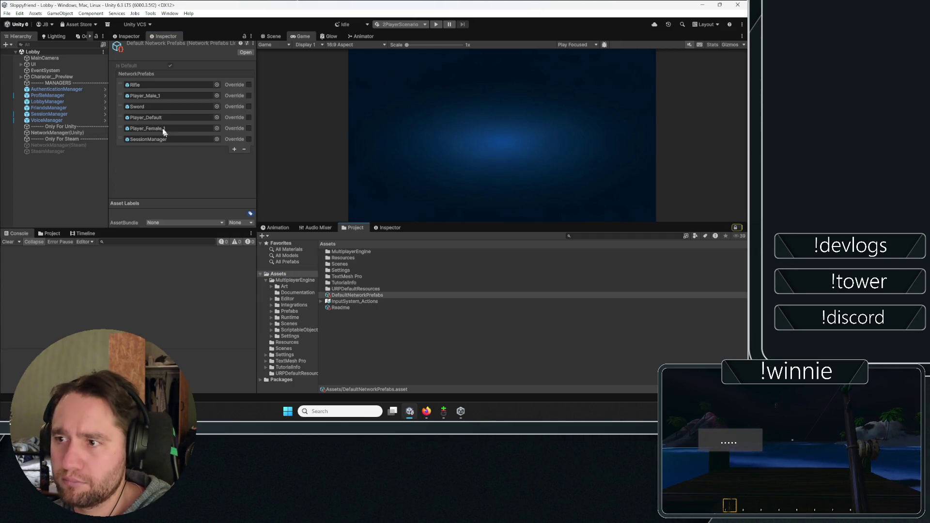
pyautogui.click(82, 175)
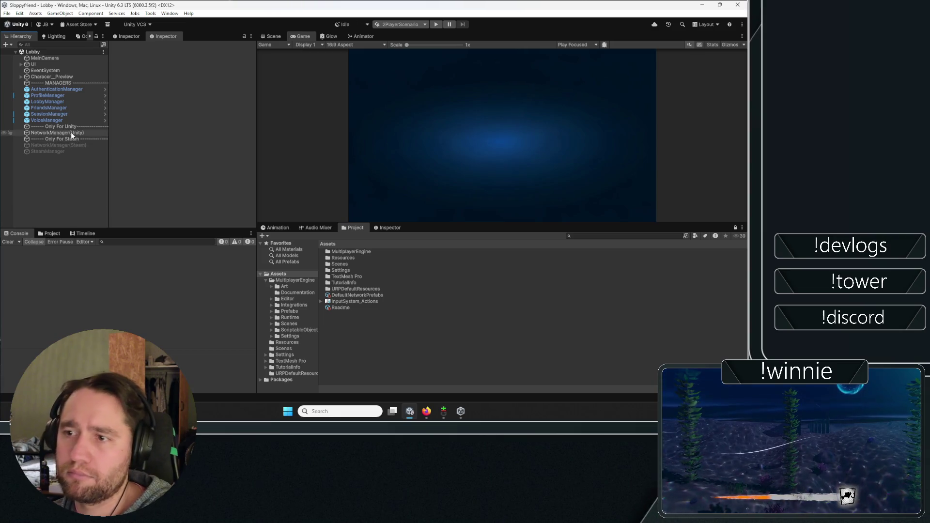
pyautogui.click(70, 132)
pyautogui.scroll(-5, 126, 138)
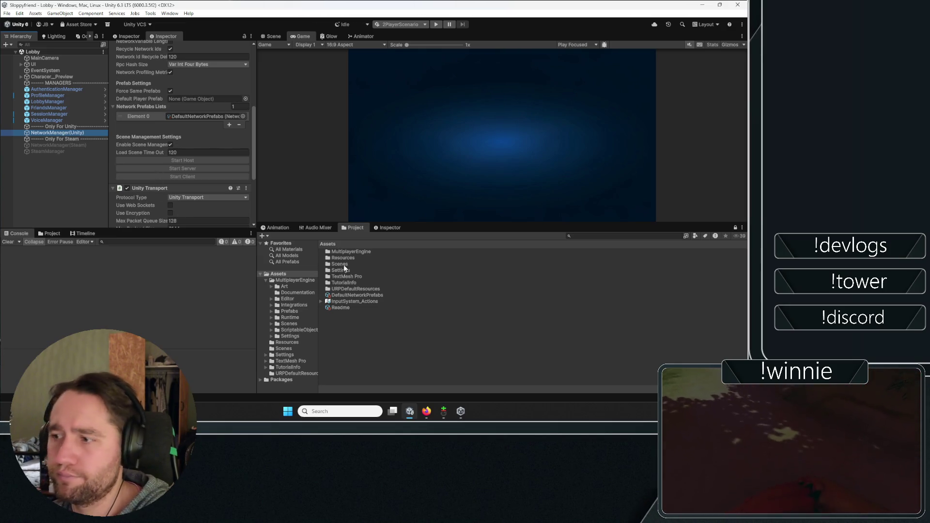
pyautogui.click(335, 296)
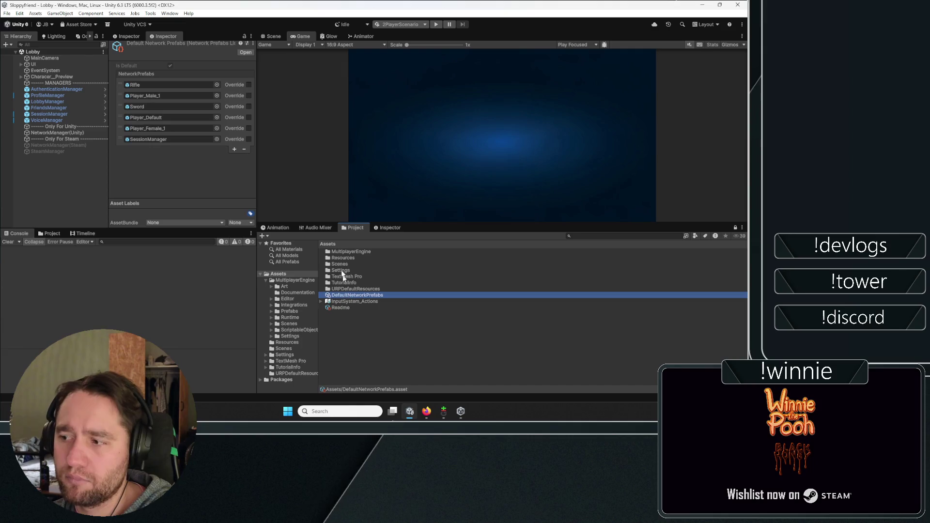
# Locate the Player_Default prefab among the Rifle and Player_Female_1 project prefabs.
pyautogui.click(51, 233)
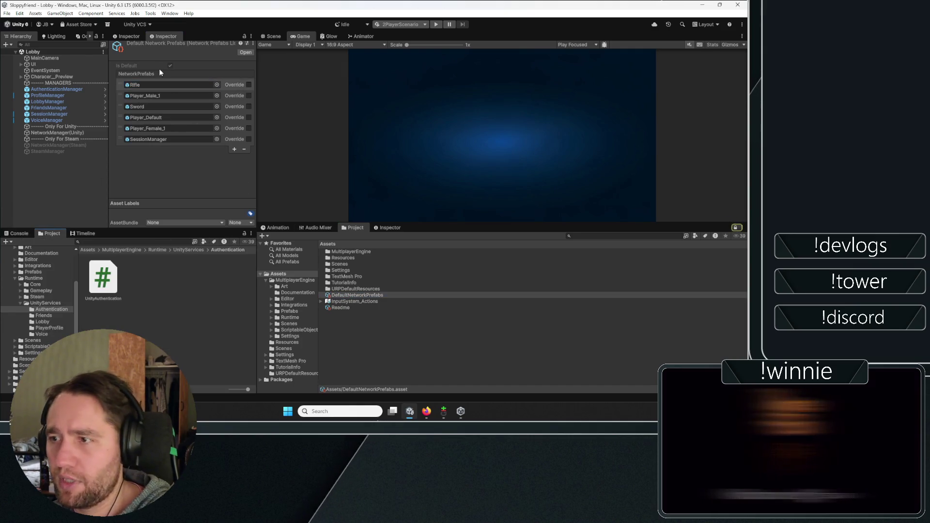
pyautogui.click(153, 84)
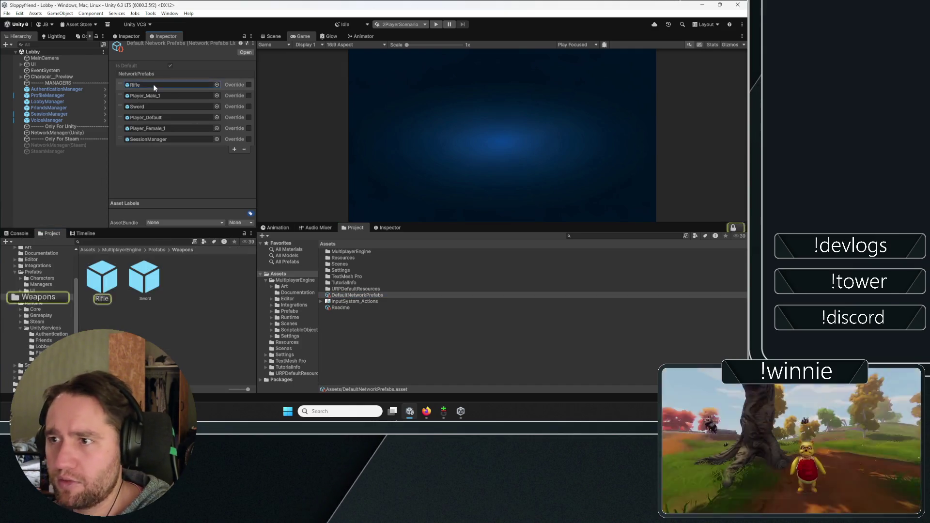
pyautogui.click(160, 116)
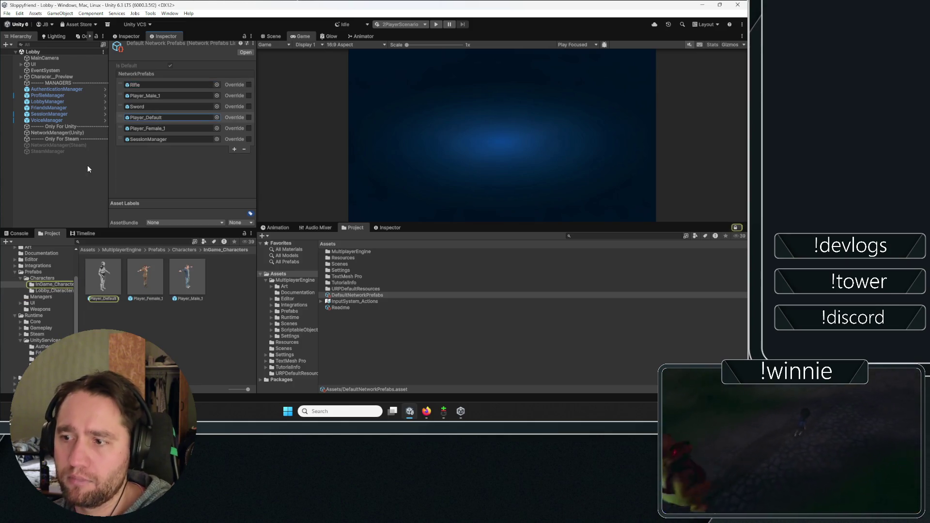
pyautogui.click(148, 128)
pyautogui.click(151, 118)
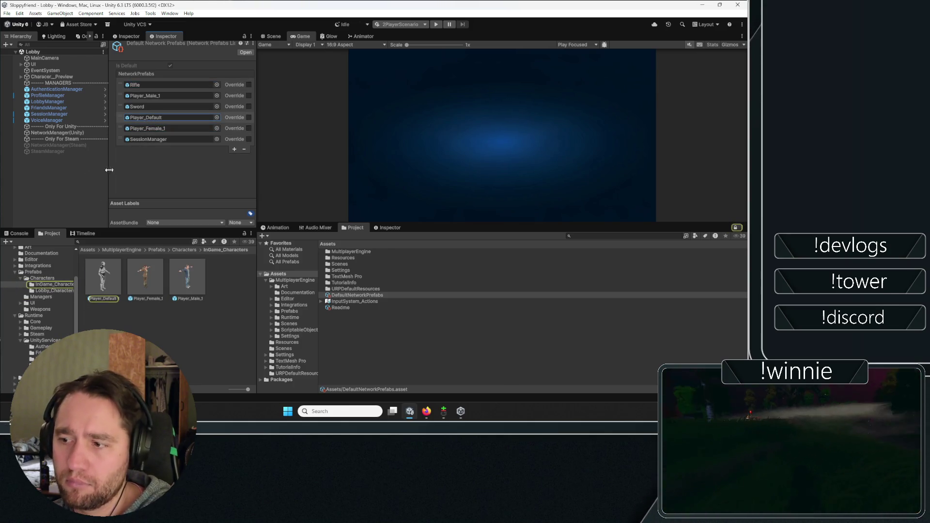
# Assign Player_Default as NetworkManager(Unity)'s Default Player Prefab and enter play mode.
pyautogui.click(57, 132)
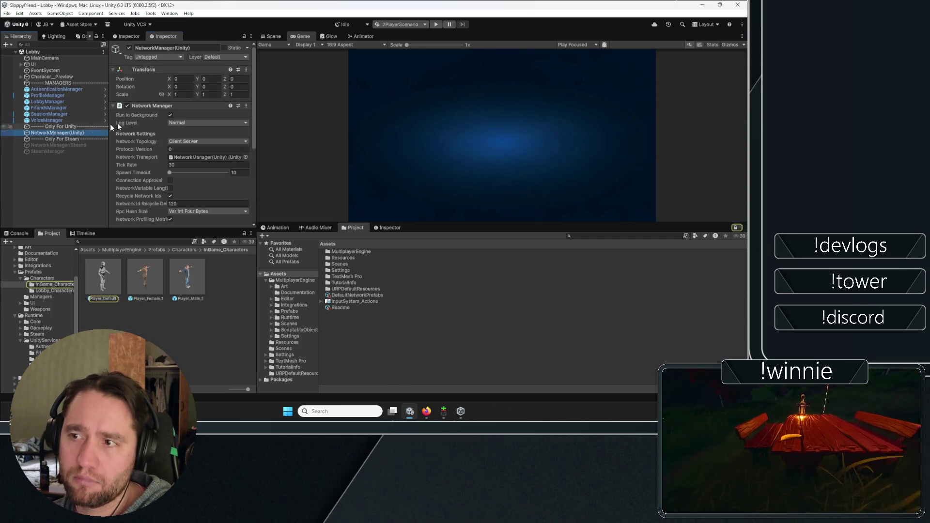
pyautogui.scroll(-6, 138, 155)
pyautogui.moveTo(103, 277)
pyautogui.mouseDown()
pyautogui.moveTo(191, 116)
pyautogui.moveTo(182, 117)
pyautogui.mouseUp()
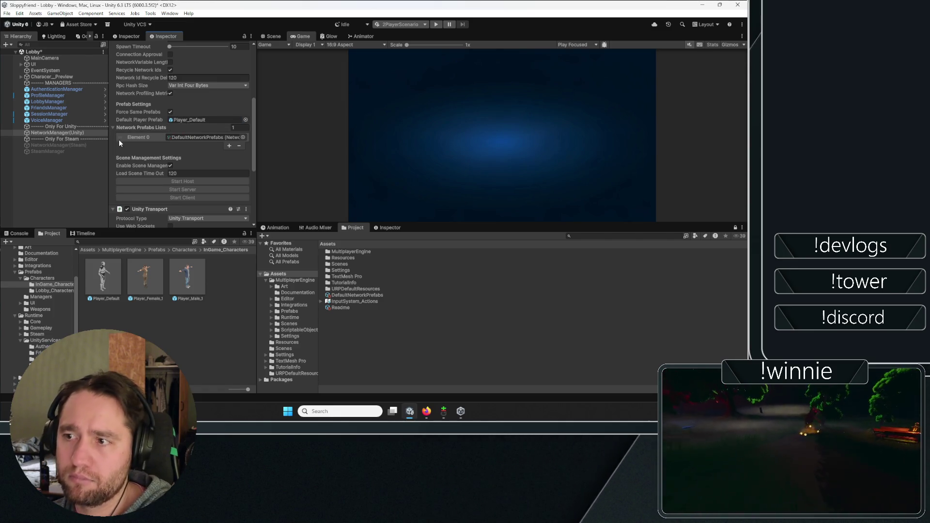
pyautogui.scroll(-4, 119, 143)
pyautogui.scroll(10, 254, 194)
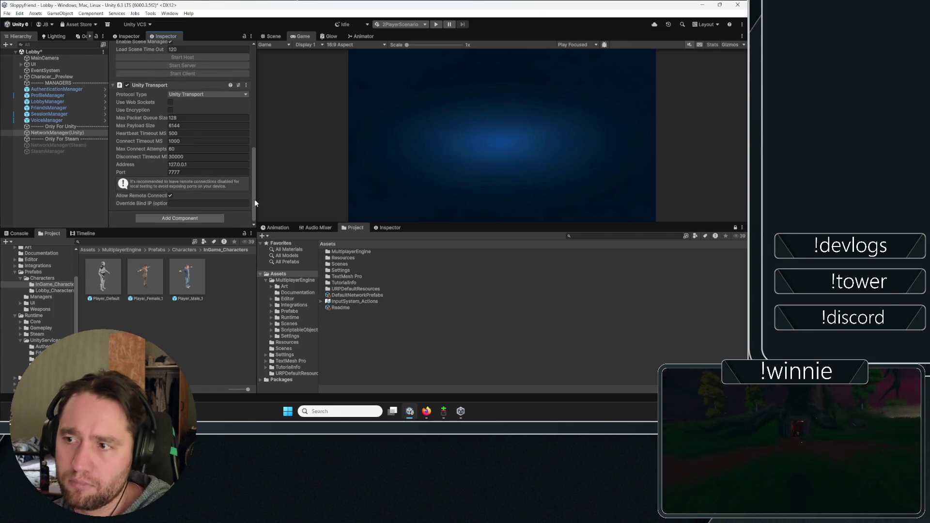
pyautogui.click(77, 189)
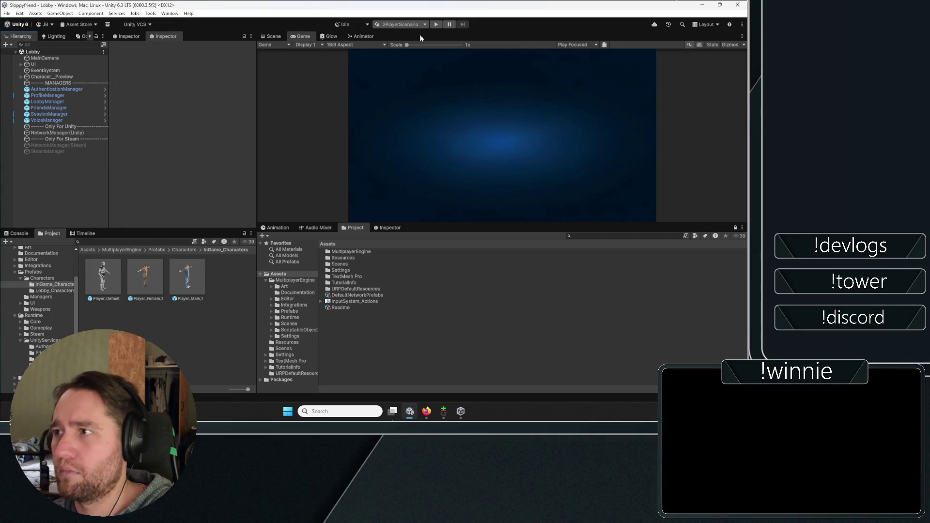
pyautogui.click(436, 24)
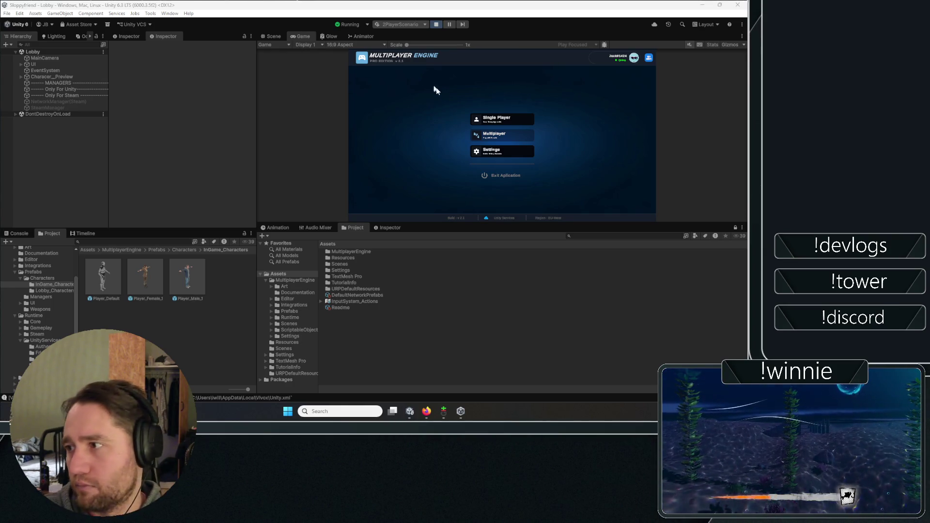
# In the running game, choose Multiplayer, create a lobby, and press START to begin the match.
pyautogui.click(496, 136)
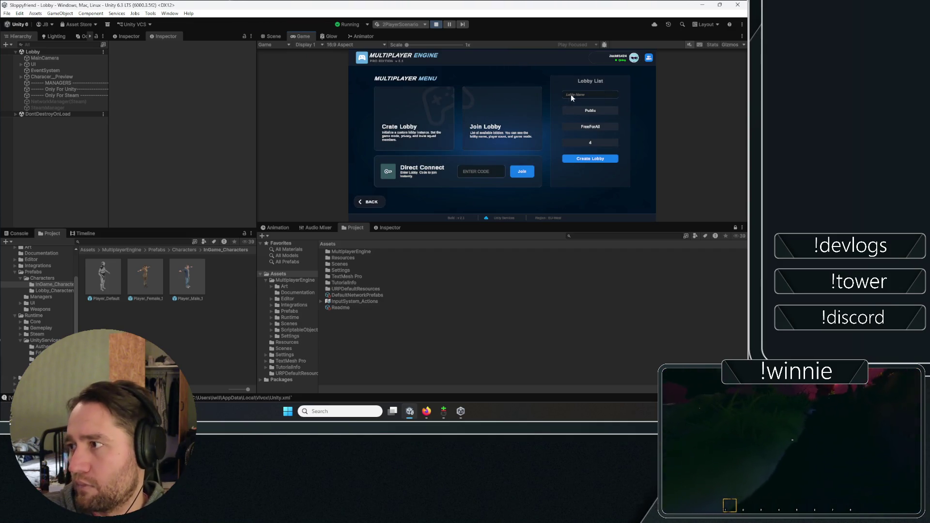
pyautogui.click(592, 158)
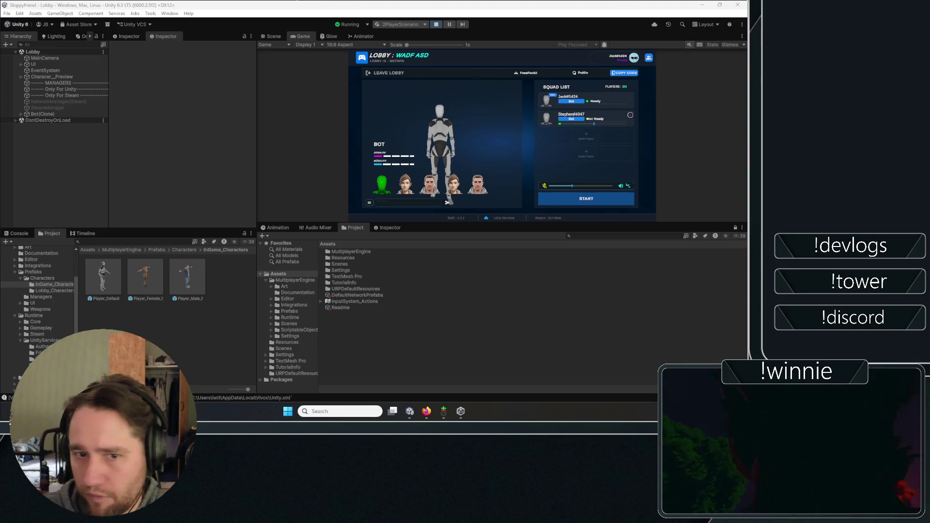
pyautogui.click(562, 199)
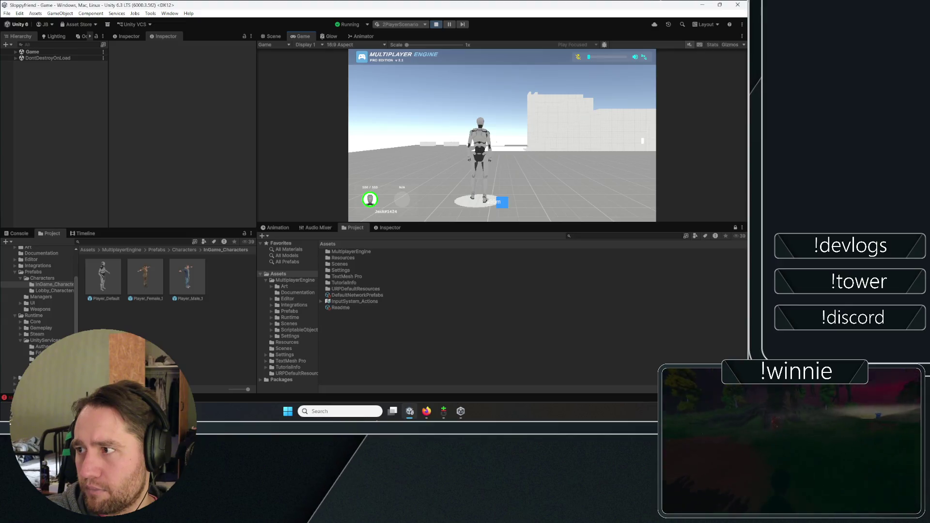
# Inspect the NullReferenceException stack trace in the Console, checking the Player 2 client window too.
pyautogui.click(18, 234)
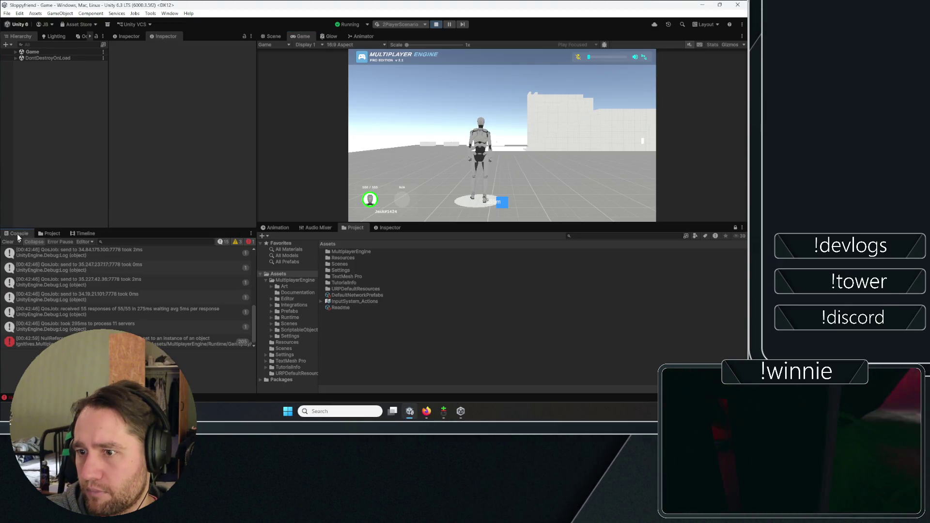
pyautogui.click(96, 340)
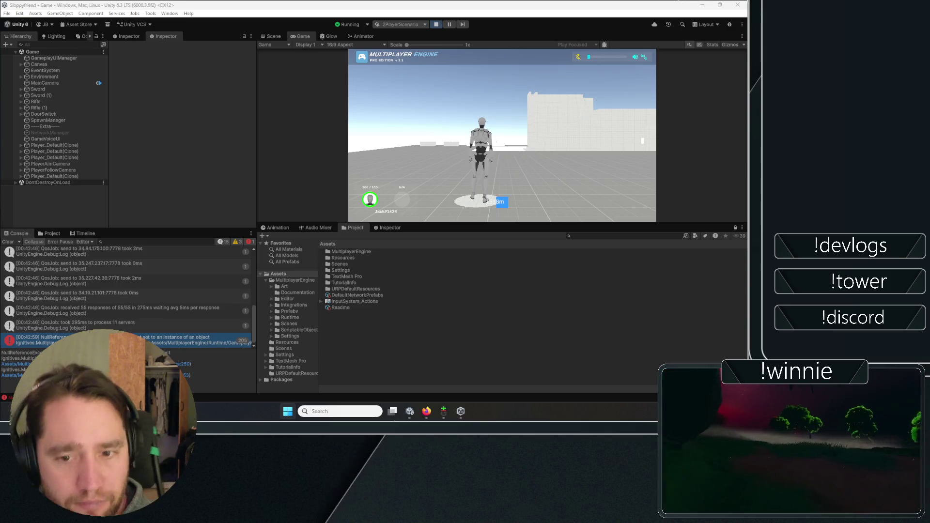
pyautogui.click(410, 412)
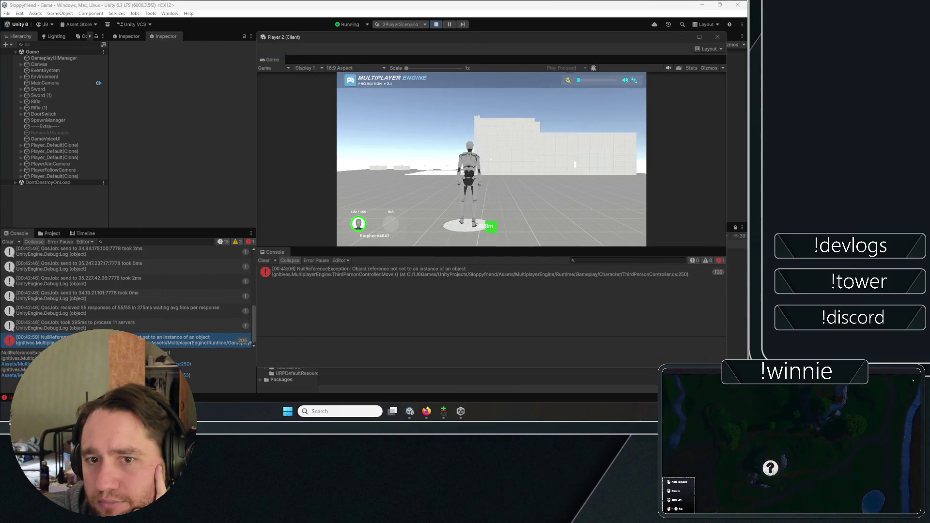
pyautogui.click(447, 134)
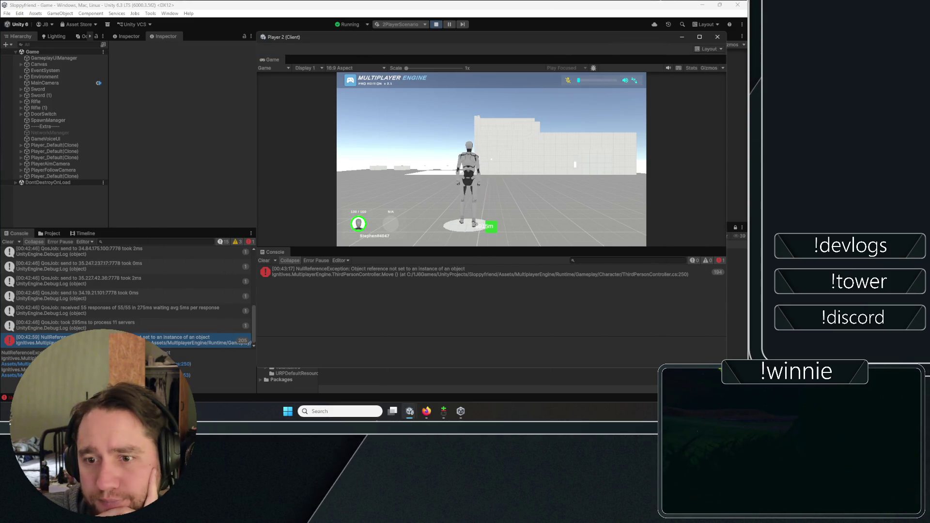
pyautogui.click(145, 97)
pyautogui.click(85, 328)
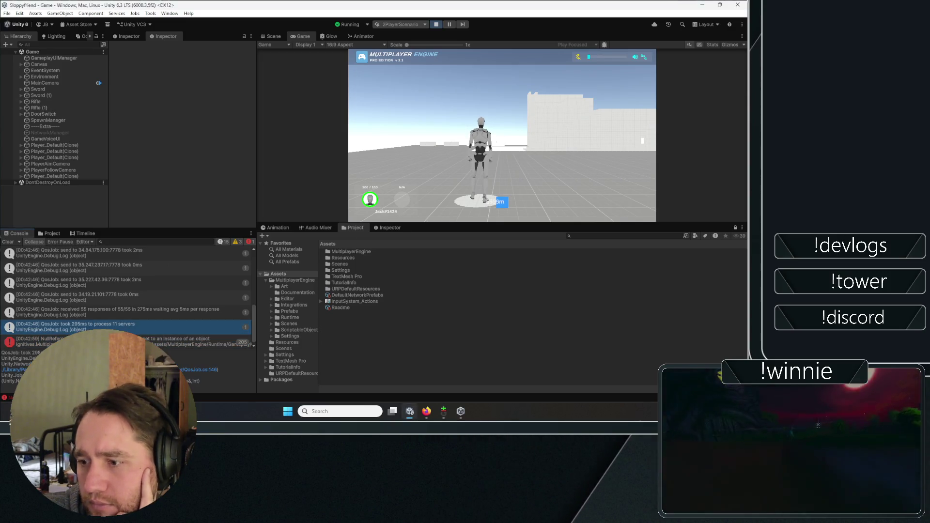
pyautogui.click(85, 342)
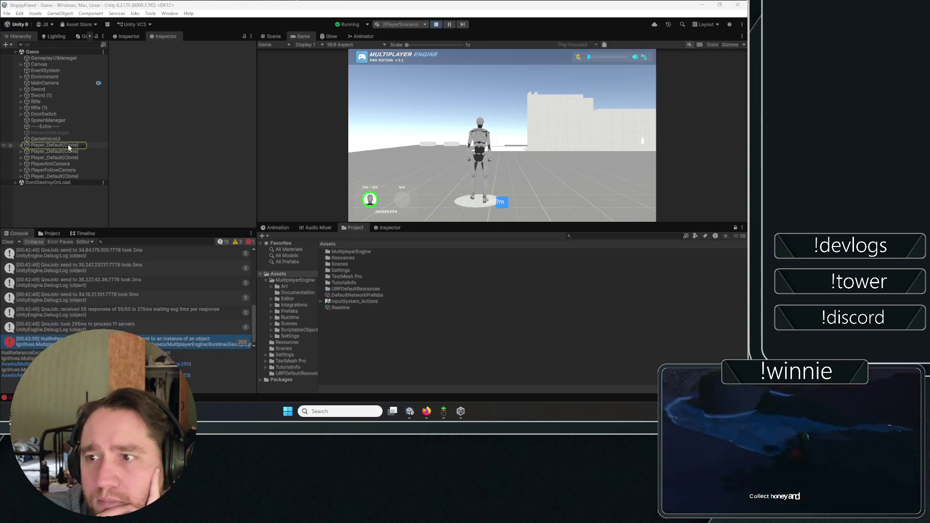
# Select the Player_Default(Clone) objects and frame the first clone in the Scene view.
pyautogui.click(67, 158)
pyautogui.click(62, 176)
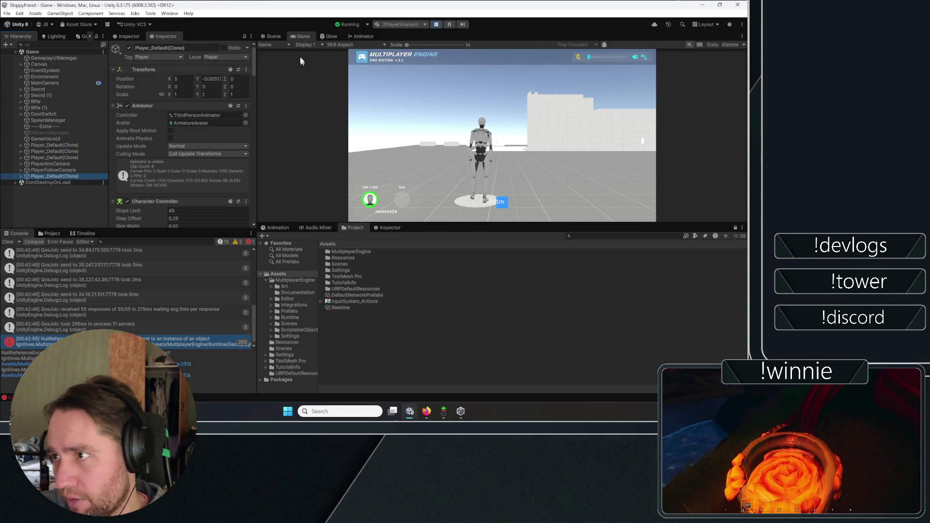
pyautogui.click(274, 36)
pyautogui.scroll(-10, 505, 152)
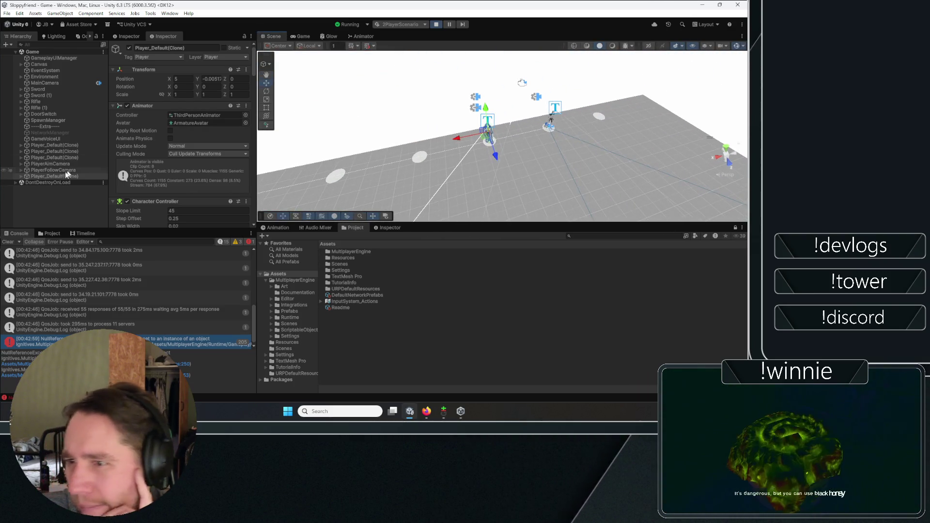
pyautogui.click(54, 145)
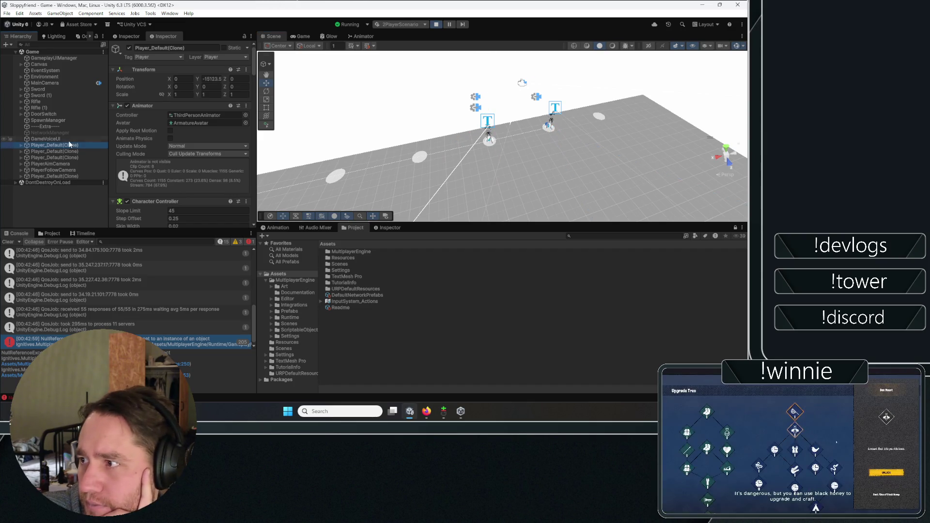
pyautogui.doubleClick(68, 142)
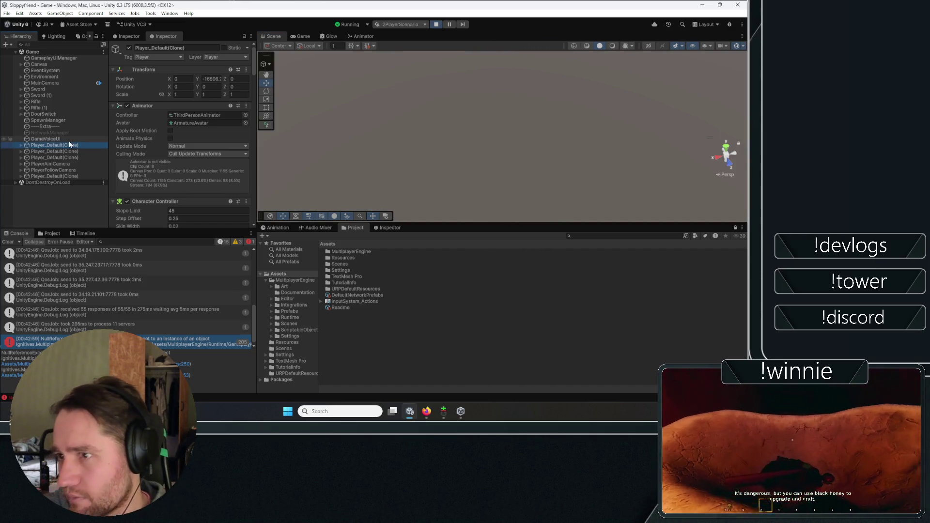
pyautogui.moveTo(388, 126); pyautogui.dragTo(202, 128)
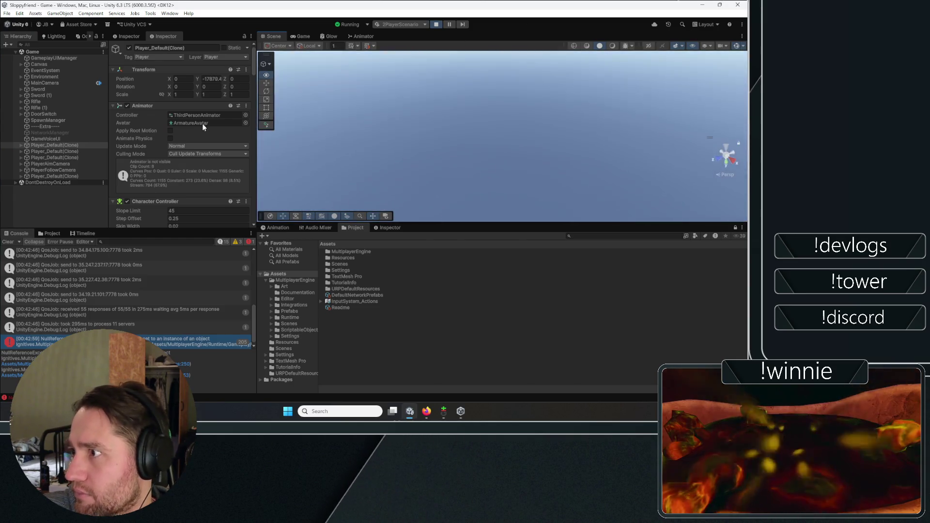
# Frame the second, third and last player clones in turn, then stop play mode.
pyautogui.click(66, 151)
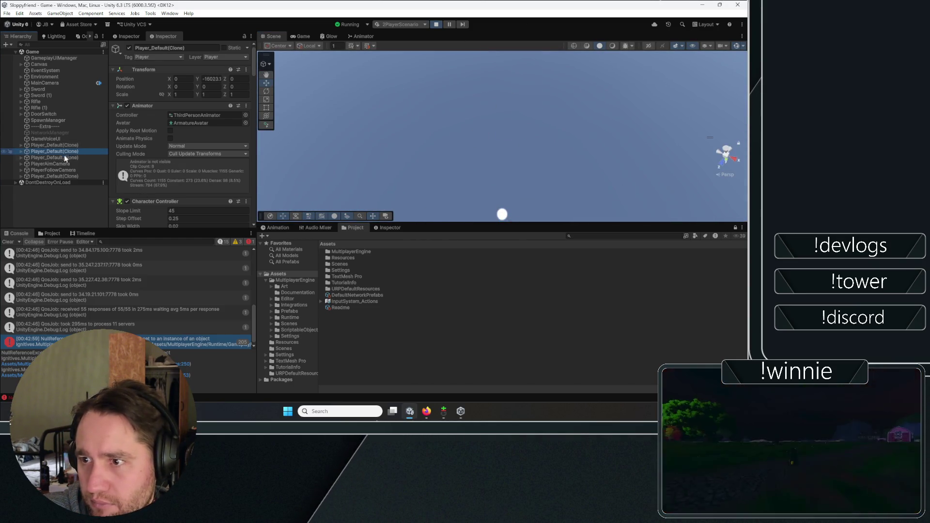
pyautogui.doubleClick(66, 152)
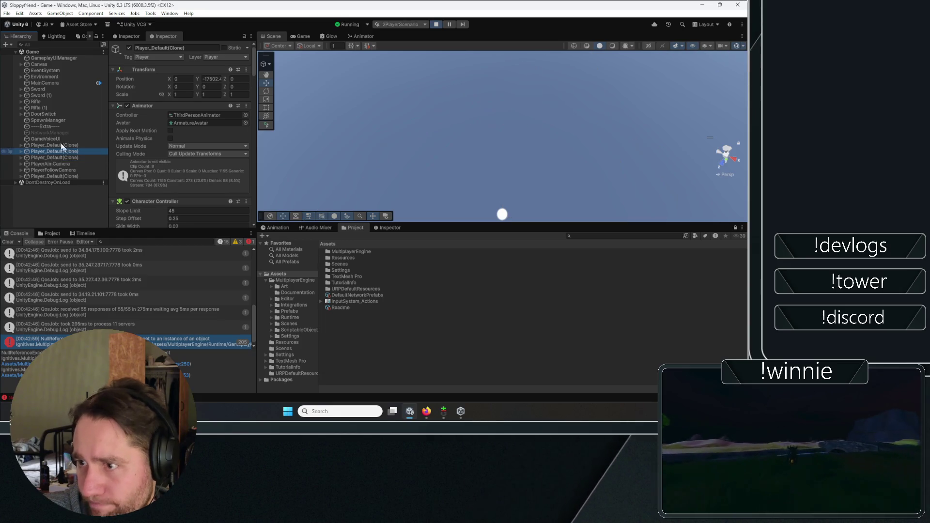
pyautogui.doubleClick(84, 158)
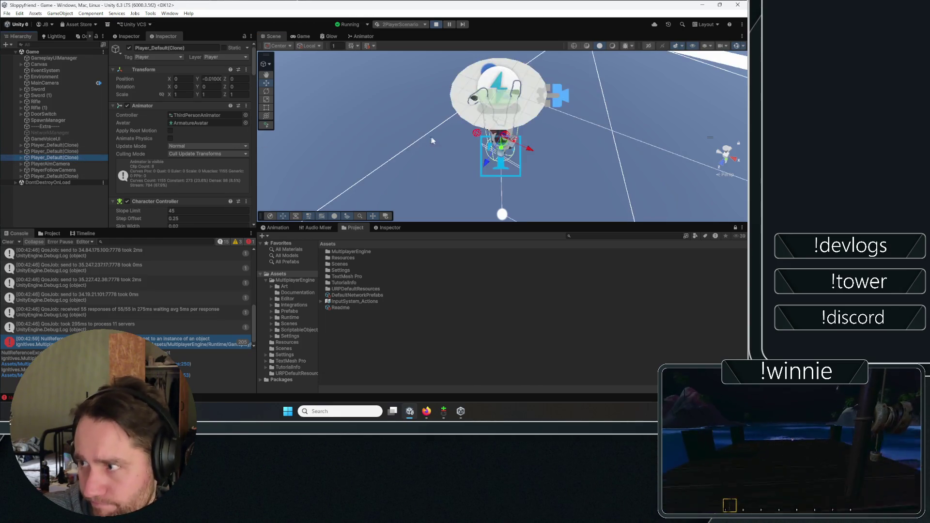
pyautogui.moveTo(563, 34); pyautogui.dragTo(582, 39)
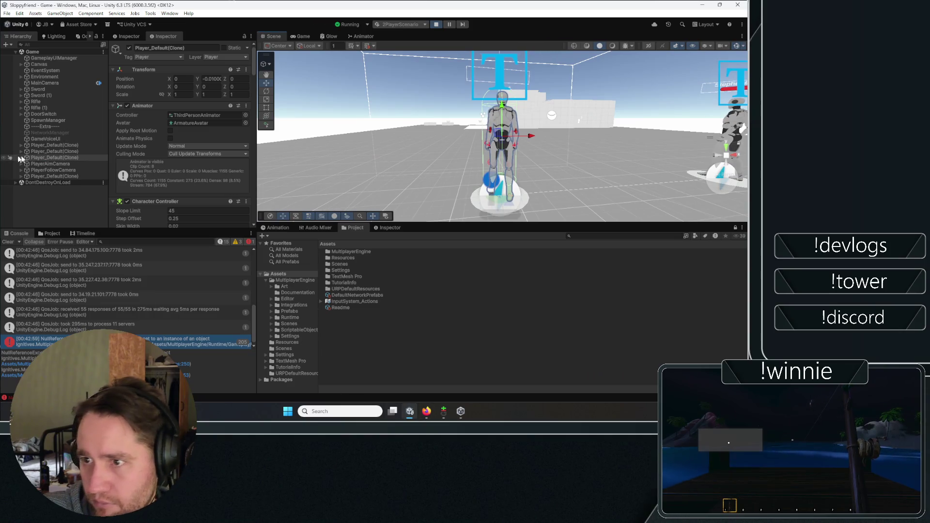
pyautogui.doubleClick(63, 176)
pyautogui.moveTo(579, 198)
pyautogui.mouseDown()
pyautogui.moveTo(504, 149)
pyautogui.moveTo(436, 169)
pyautogui.mouseUp()
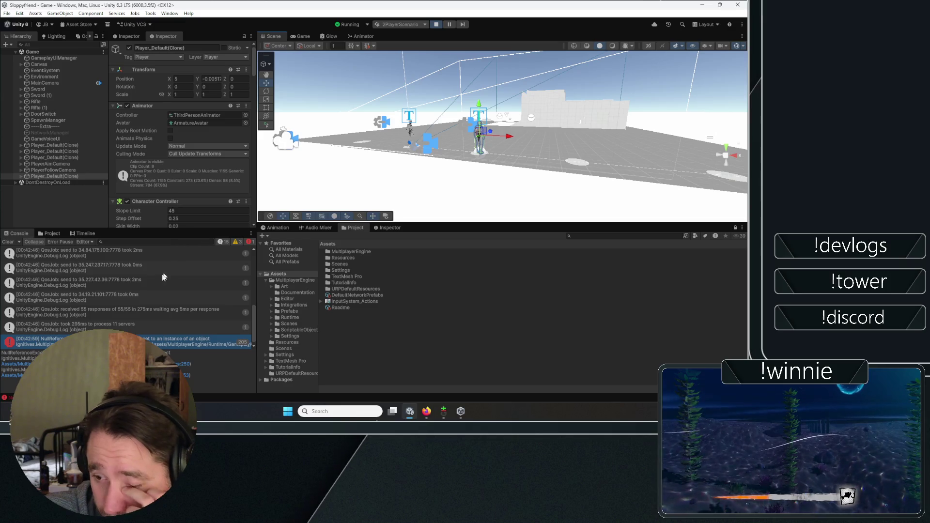
pyautogui.hotkey('ctrl', 'p')
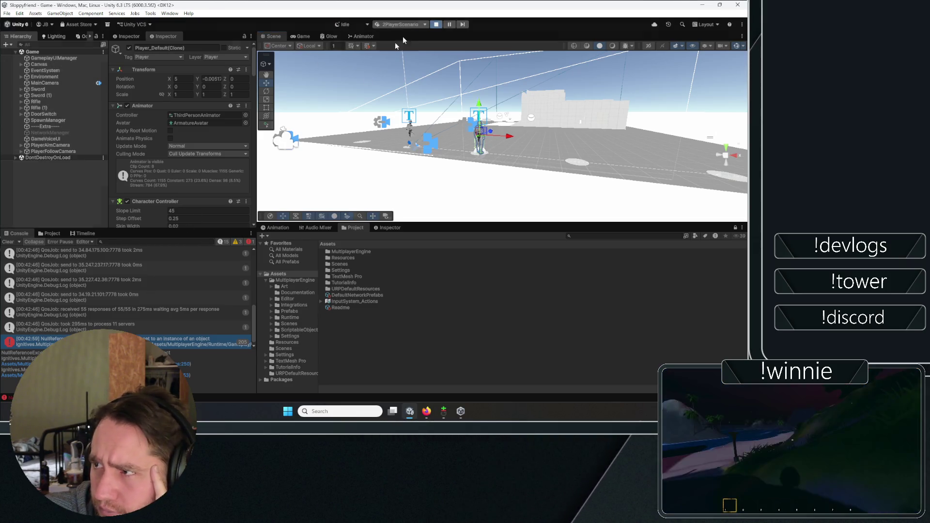
# Select the 'Lobby service is being overwritten' warning and scroll through the Console entries.
pyautogui.click(151, 331)
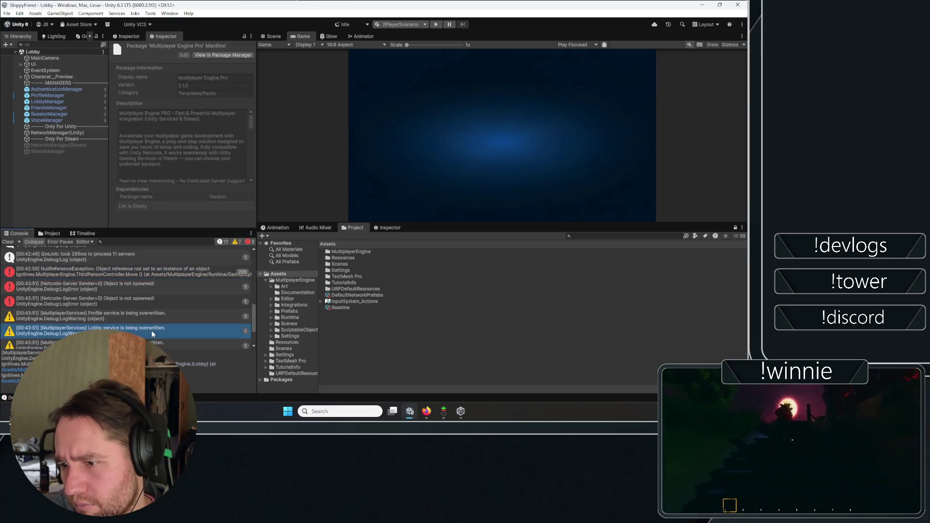
pyautogui.scroll(10, 124, 290)
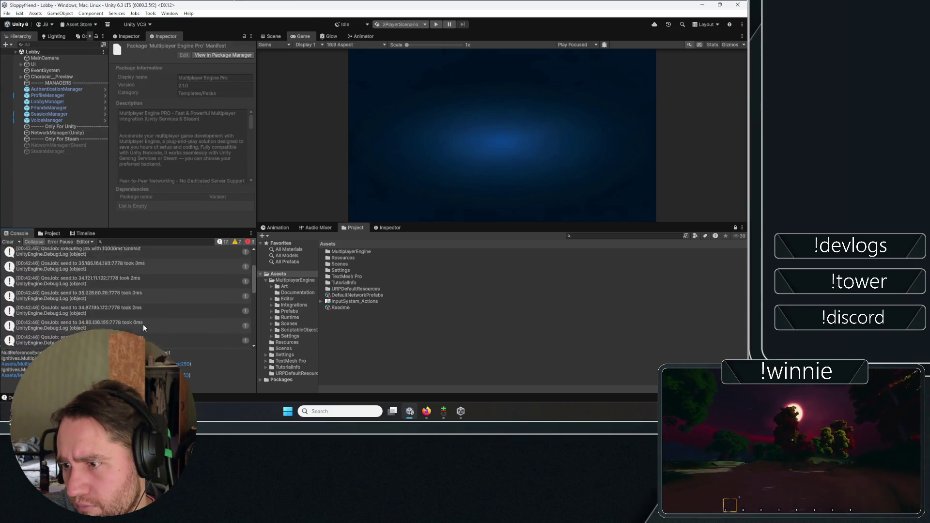
pyautogui.scroll(-10, 138, 325)
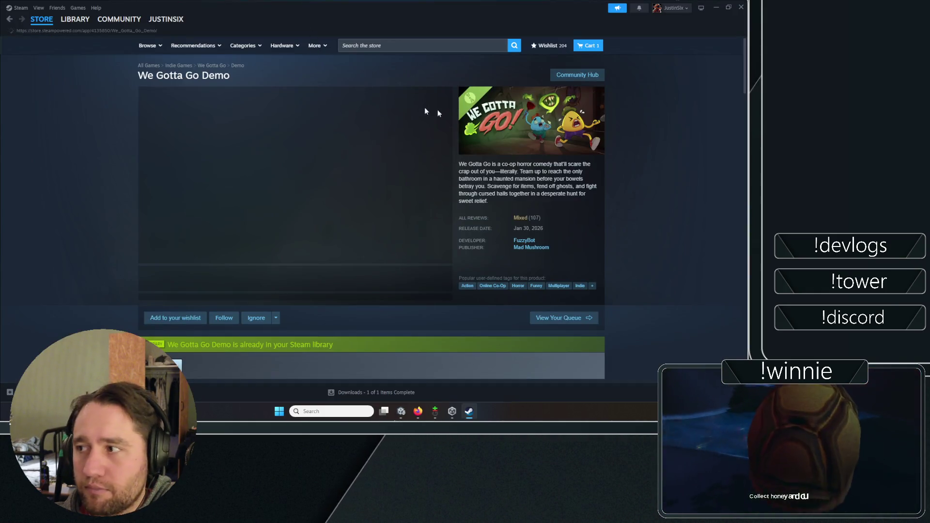
# Step through the We Gotta Go Demo clips and screenshots, including the knight one, then return to Unity.
pyautogui.click(269, 283)
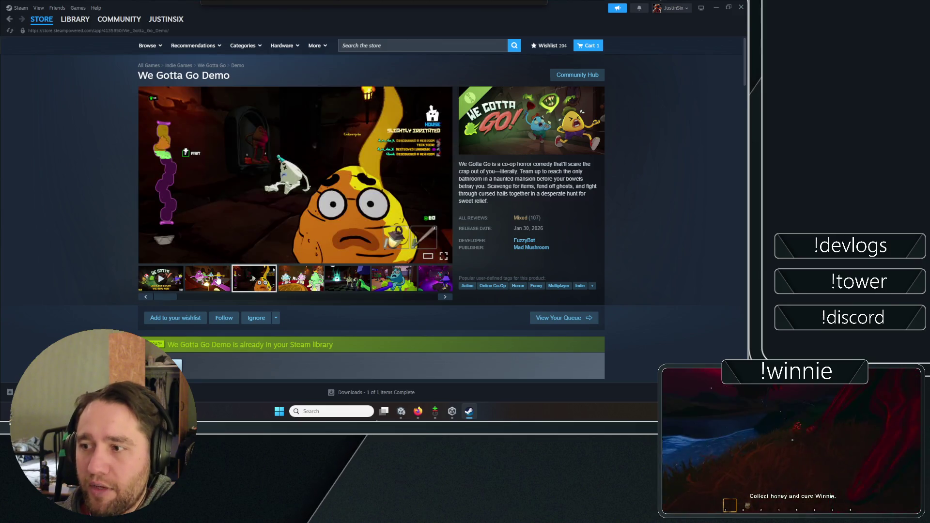
pyautogui.click(291, 283)
pyautogui.click(347, 279)
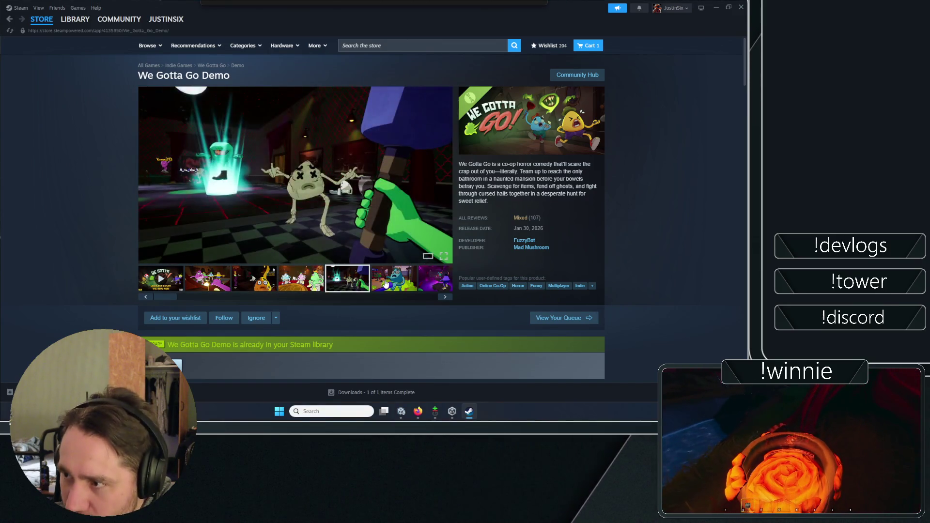
pyautogui.click(394, 278)
pyautogui.click(431, 281)
pyautogui.click(368, 284)
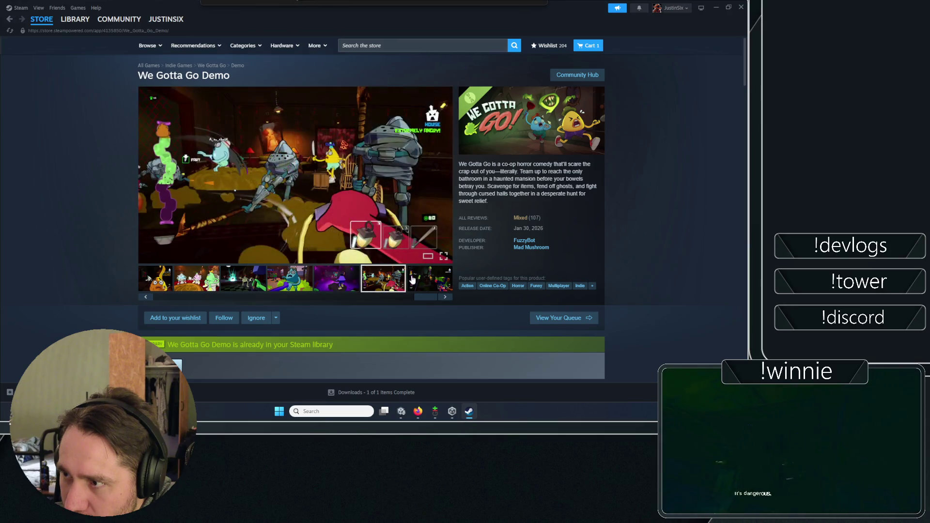
pyautogui.click(426, 281)
pyautogui.click(380, 288)
pyautogui.moveTo(412, 302); pyautogui.dragTo(160, 297)
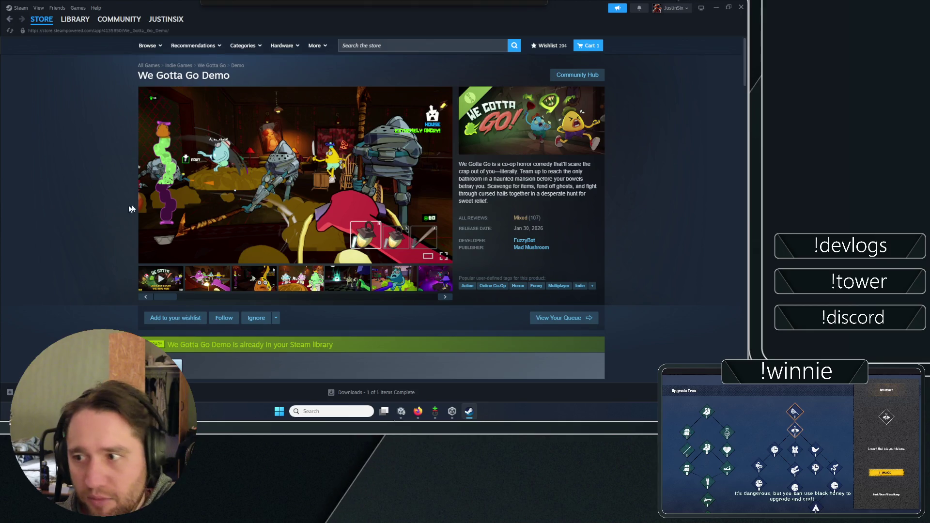
pyautogui.scroll(-3, 89, 208)
pyautogui.scroll(3, 92, 207)
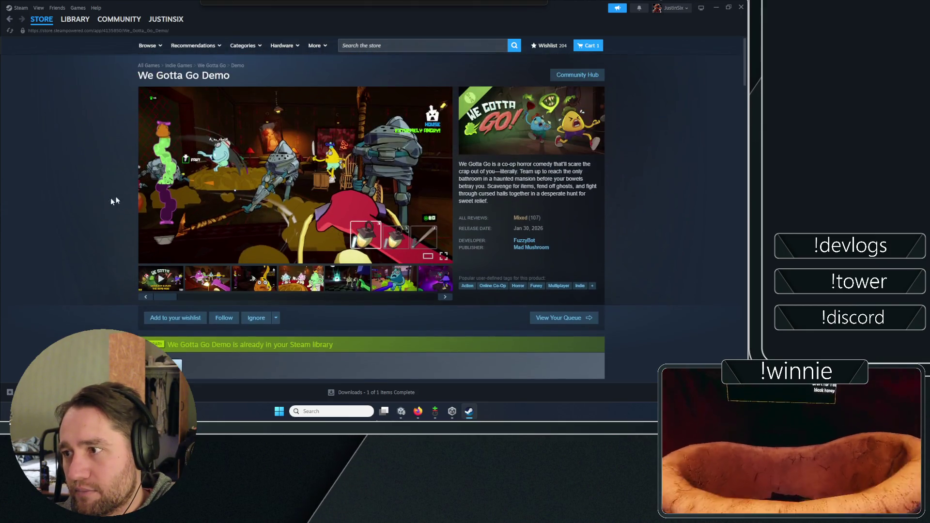
pyautogui.hotkey('alt', 'Tab')
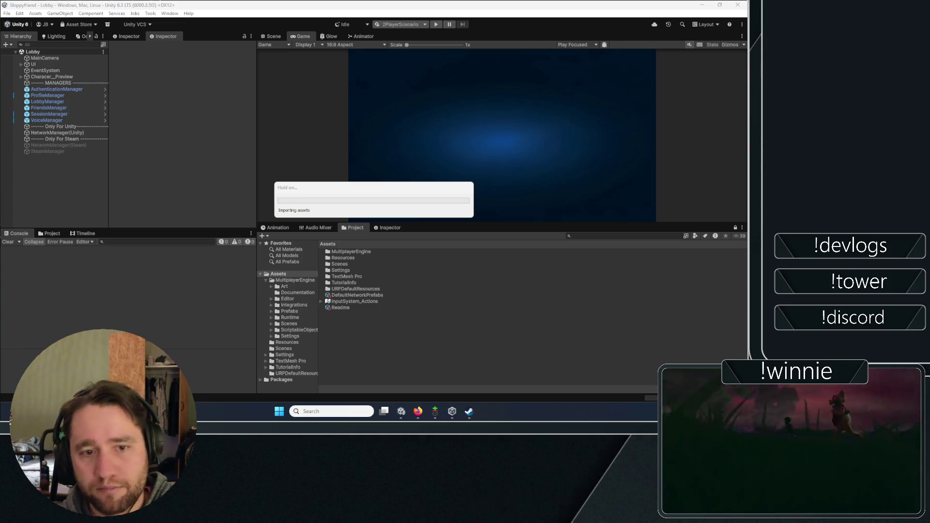
# Switch to Spotify and restart DONTTRUSTME from the beginning.
pyautogui.hotkey('alt', 'Tab')
pyautogui.hotkey('ctrl', 'Left')
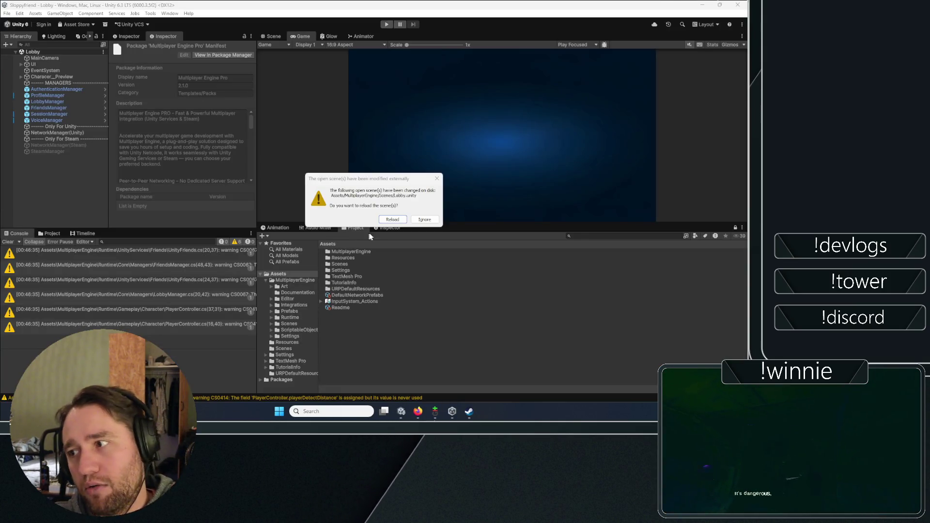
# Reload the externally changed scenes, browse the 3OH!3 artist page and lyrics, then close Spotify.
pyautogui.click(392, 219)
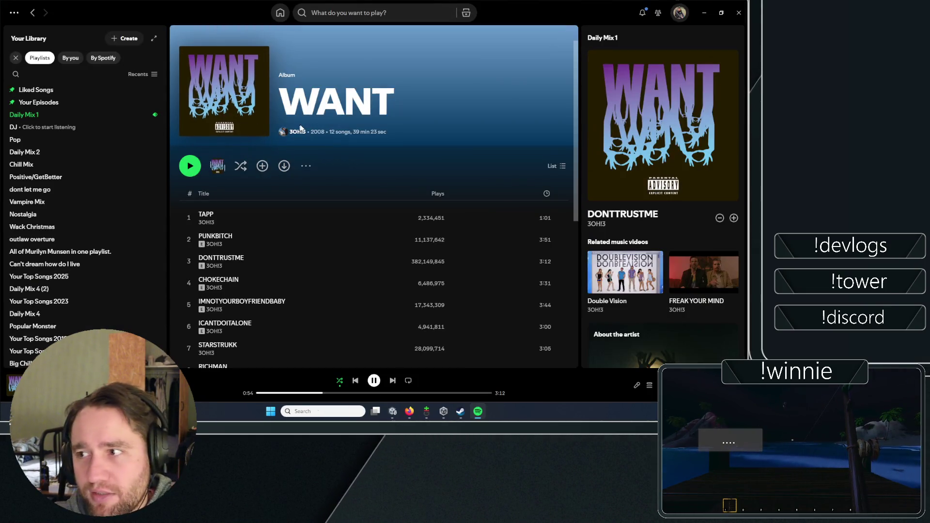
pyautogui.click(297, 132)
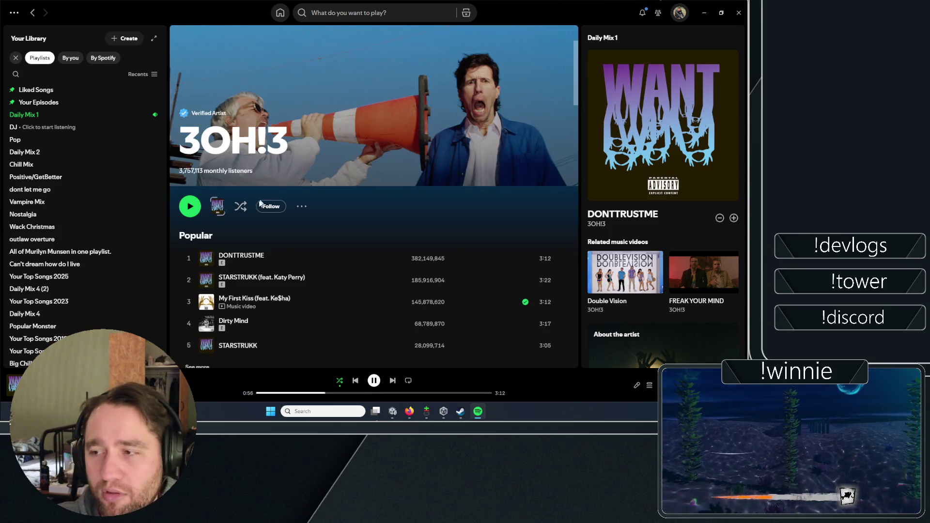
pyautogui.scroll(-3, 334, 213)
pyautogui.scroll(2, 359, 271)
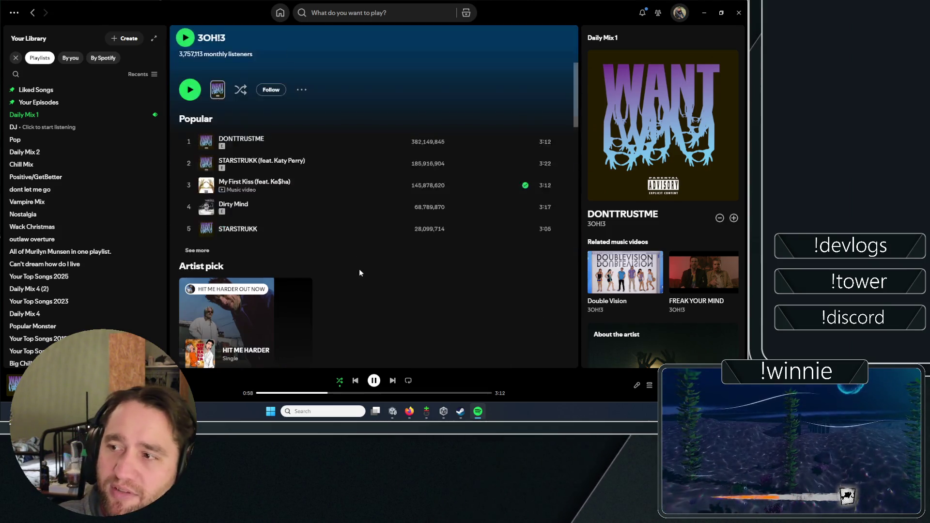
pyautogui.scroll(-2, 310, 272)
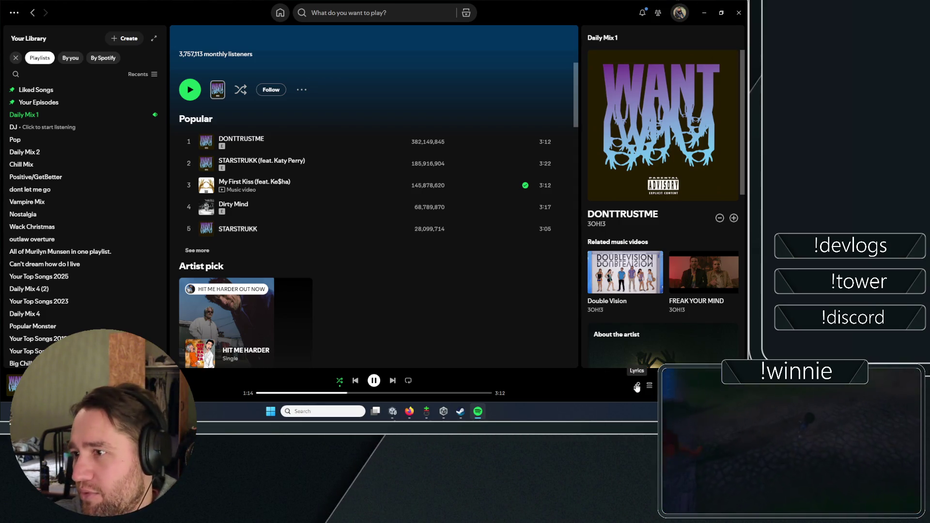
pyautogui.click(637, 386)
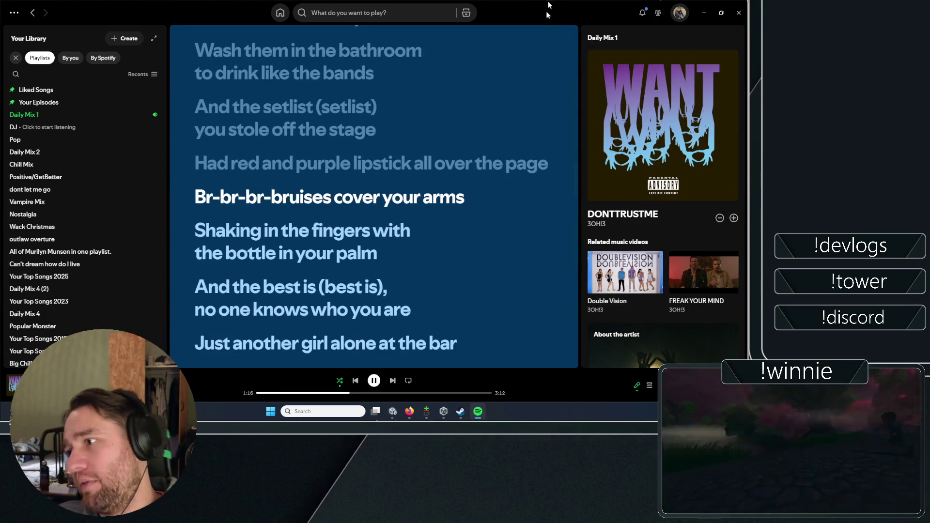
pyautogui.click(739, 13)
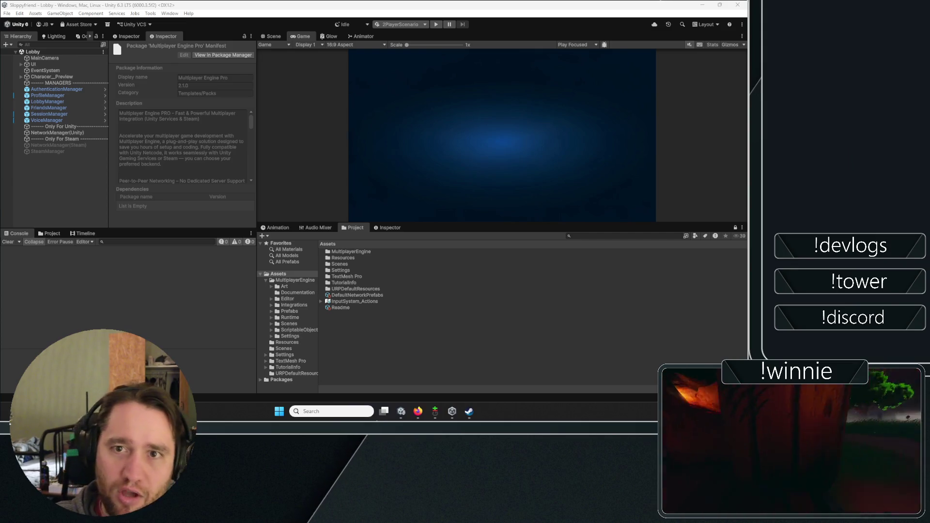
# Clear the Hierarchy selection, start the 2PlayerScenario play test and open the Multiplayer lobby options.
pyautogui.click(97, 178)
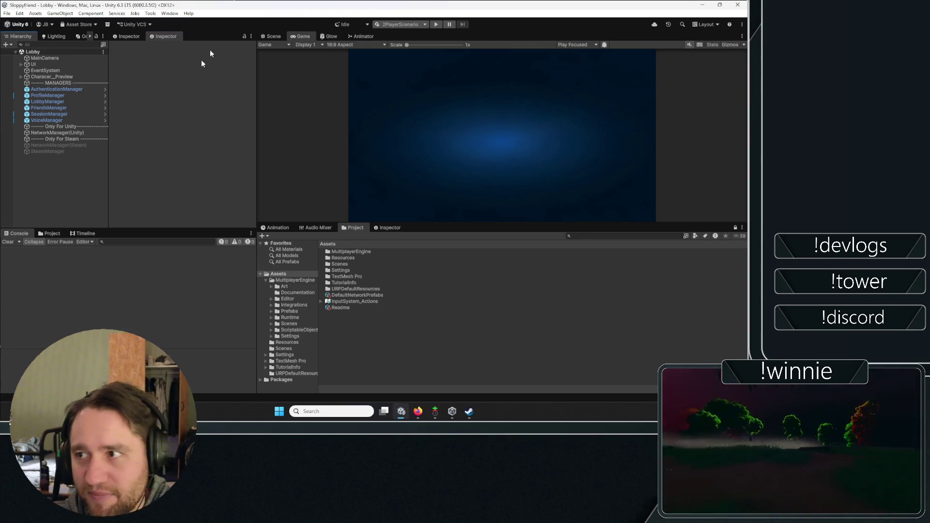
pyautogui.click(436, 24)
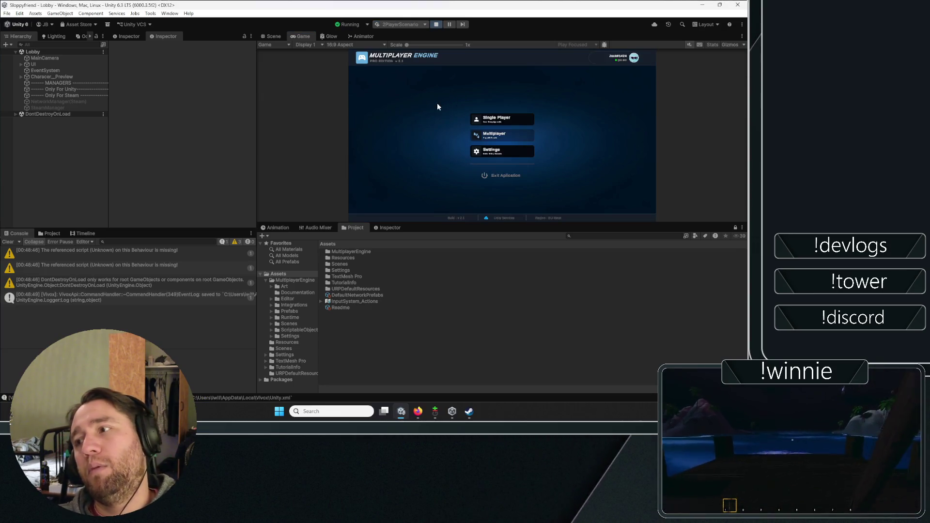
pyautogui.click(496, 135)
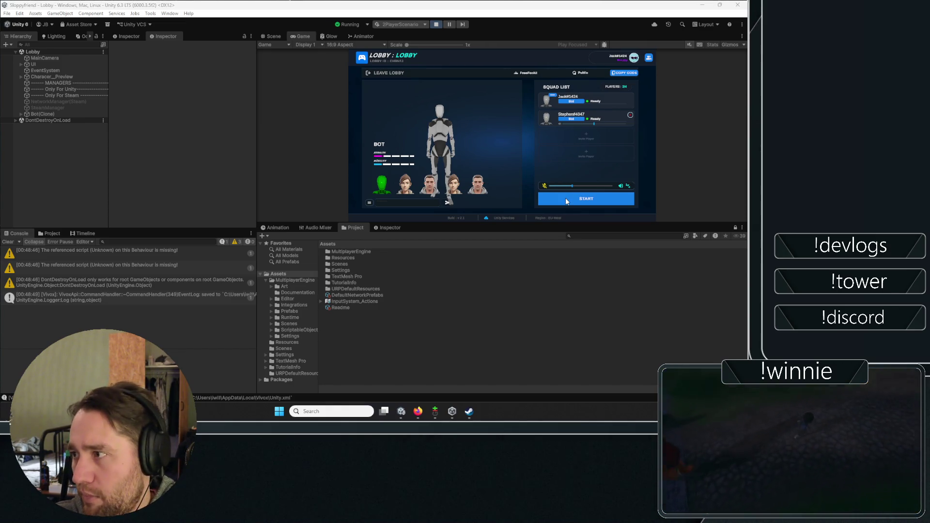
# Start the match as host from the created lobby.
pyautogui.click(566, 197)
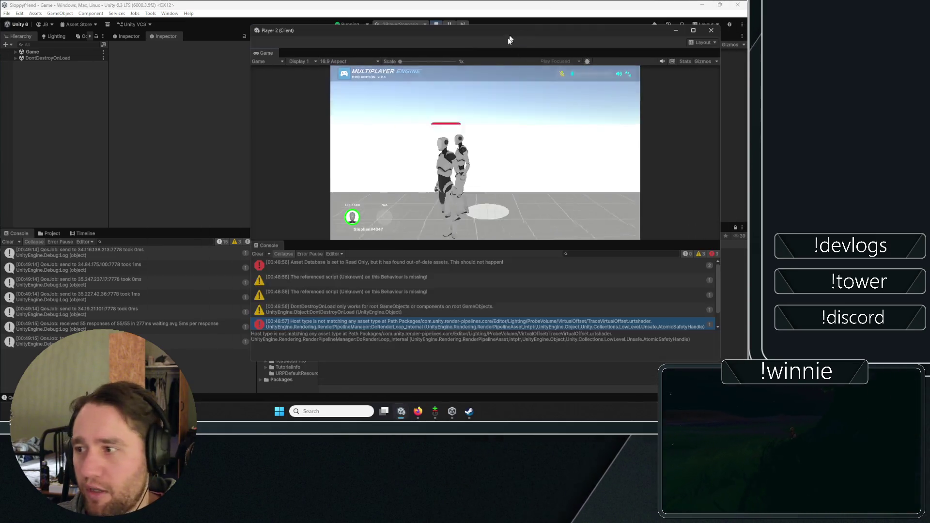
# Focus the Player 2 window, then run the host's character forward onto the white stairs.
pyautogui.click(511, 39)
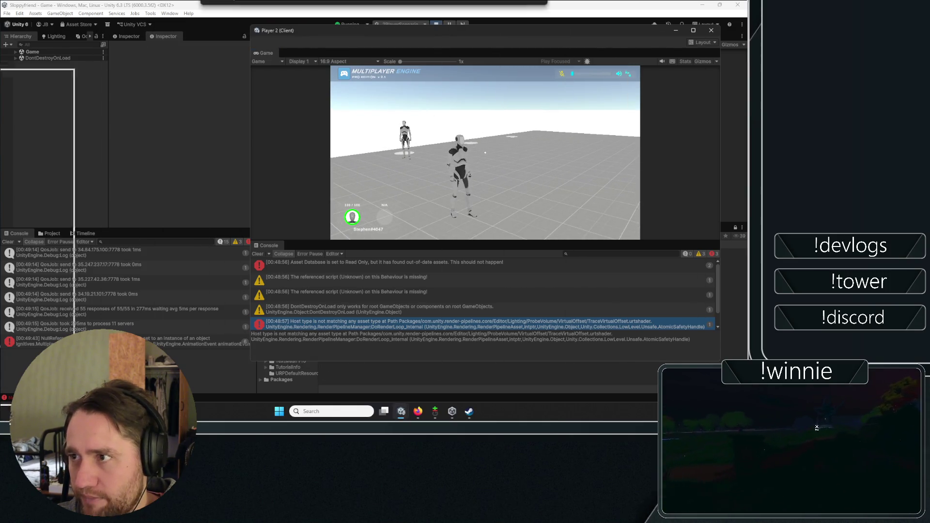
pyautogui.click(258, 80)
pyautogui.press('w')
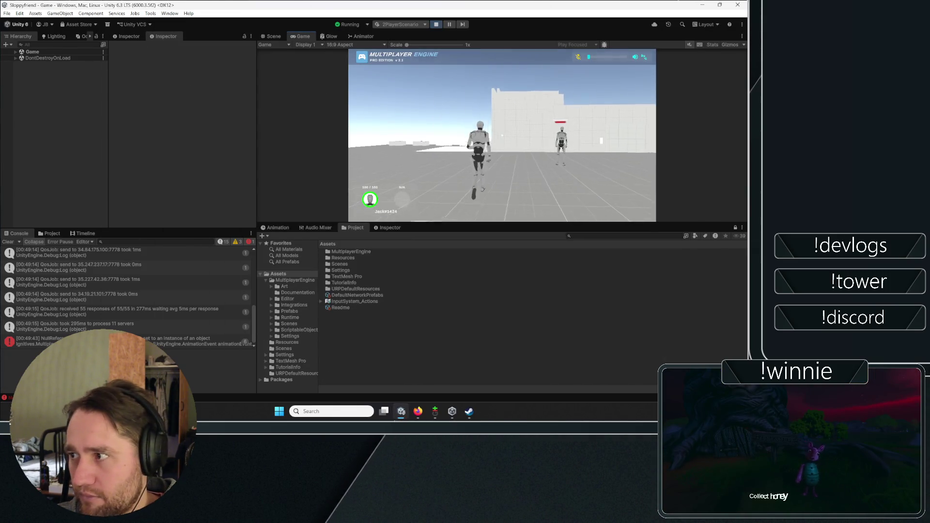
pyautogui.press('w')
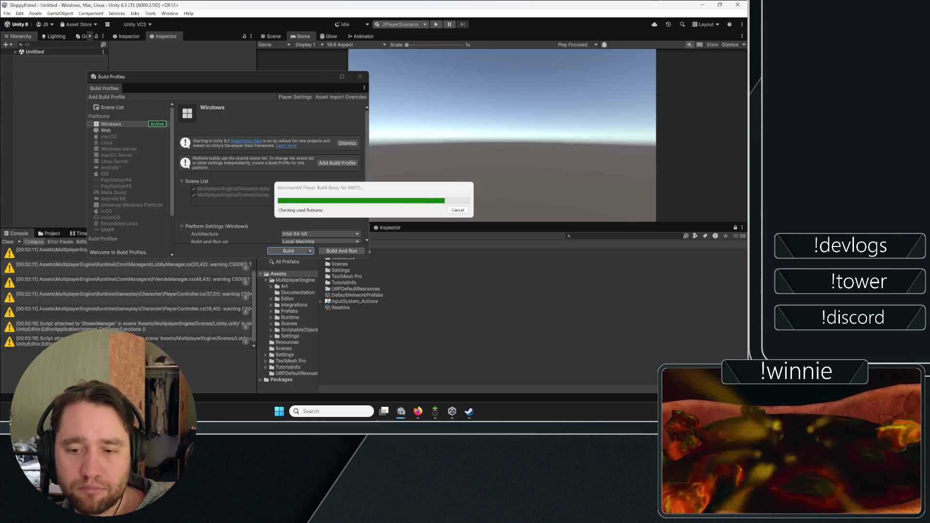
# Bring the Multiplayer Engine Pro documentation in Firefox to the front while the build runs.
pyautogui.click(418, 411)
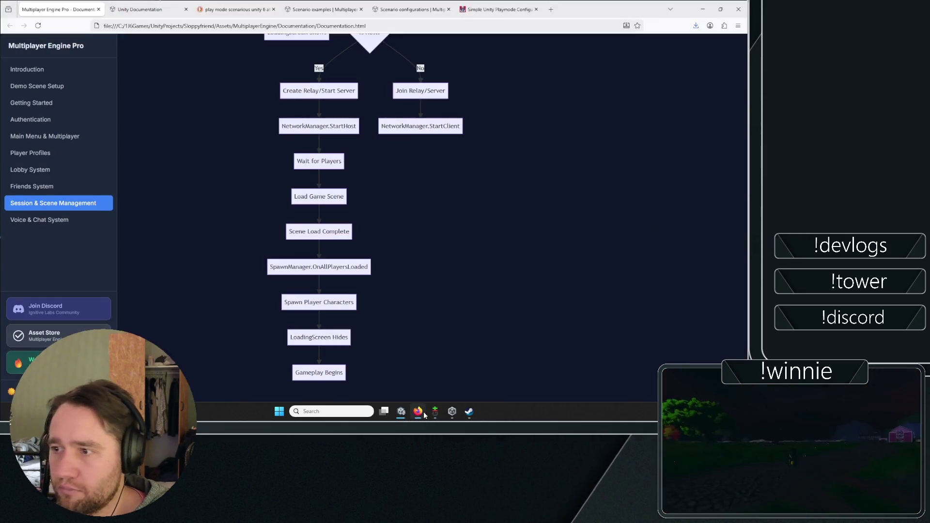
# Open the Voice & Chat System documentation section at its Voice Chat & General Chat heading.
pyautogui.click(37, 219)
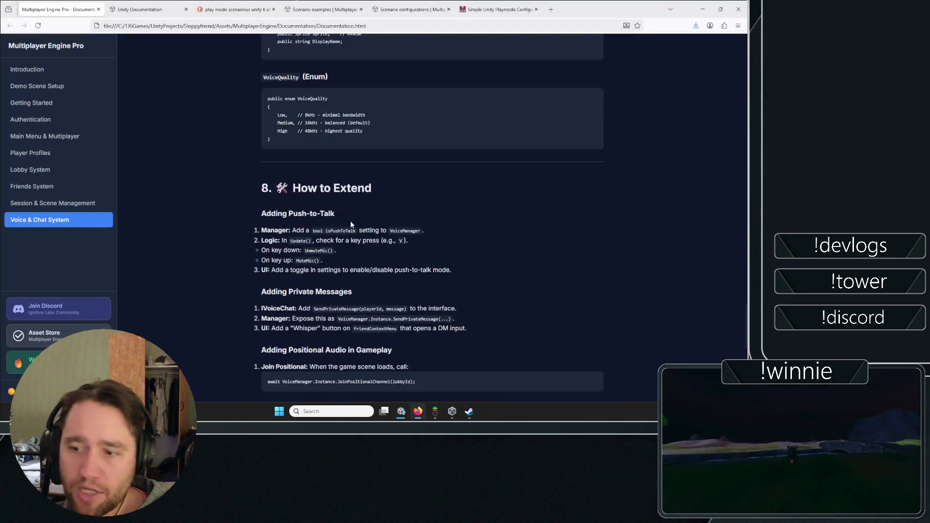
pyautogui.scroll(-8, 155, 224)
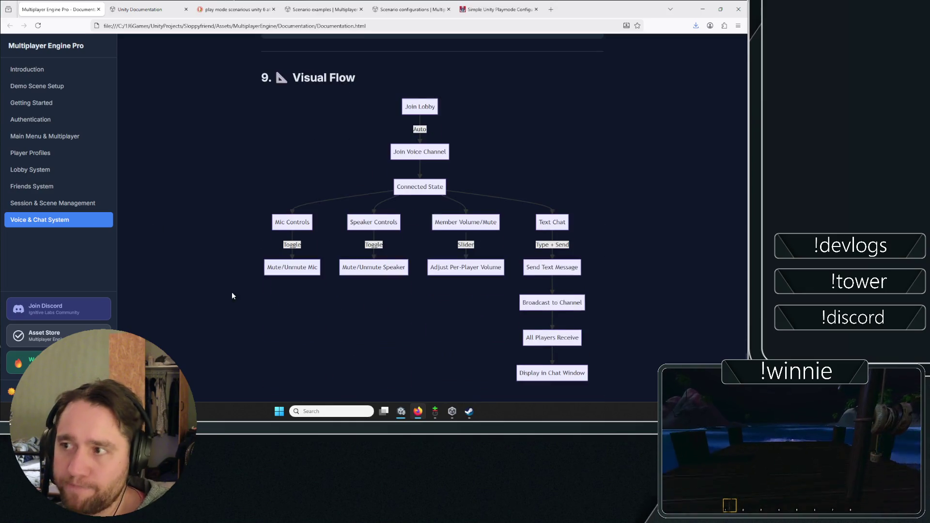
pyautogui.middleClick(225, 256)
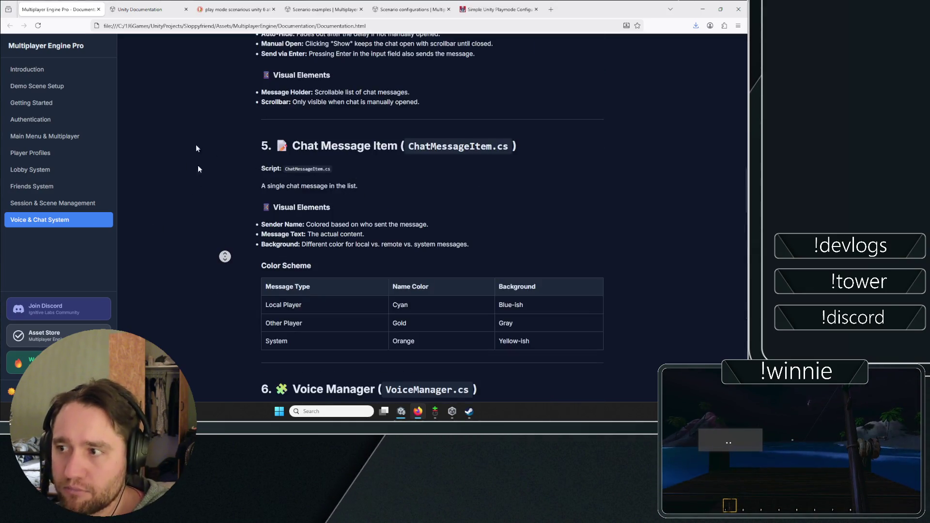
pyautogui.click(203, 115)
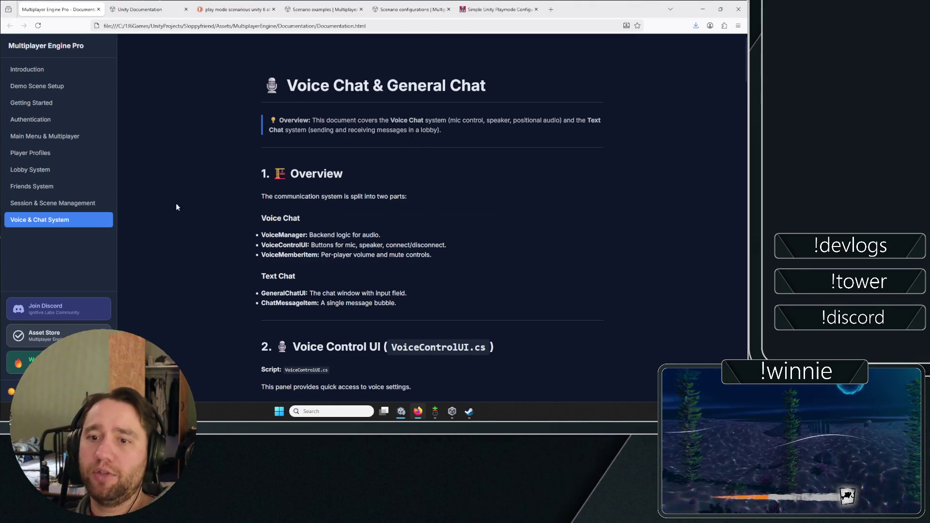
pyautogui.scroll(-2, 240, 197)
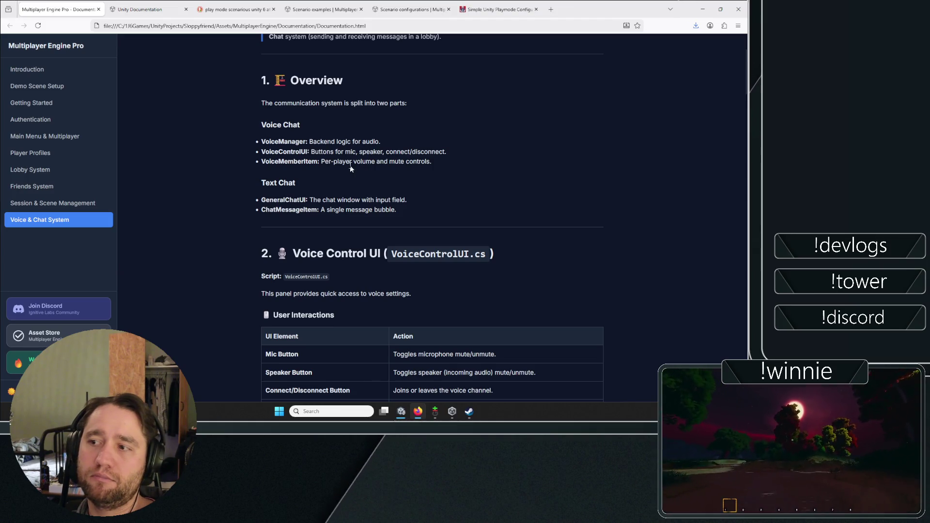
pyautogui.scroll(-1, 349, 182)
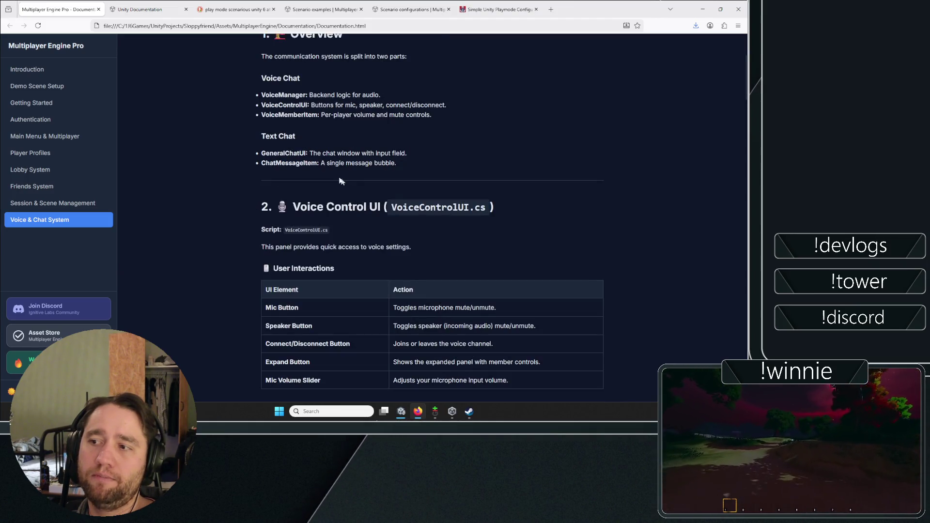
# Read down through the Voice Manager section to its Events API and Key Methods tables.
pyautogui.moveTo(315, 155); pyautogui.dragTo(407, 154)
pyautogui.scroll(-3, 368, 160)
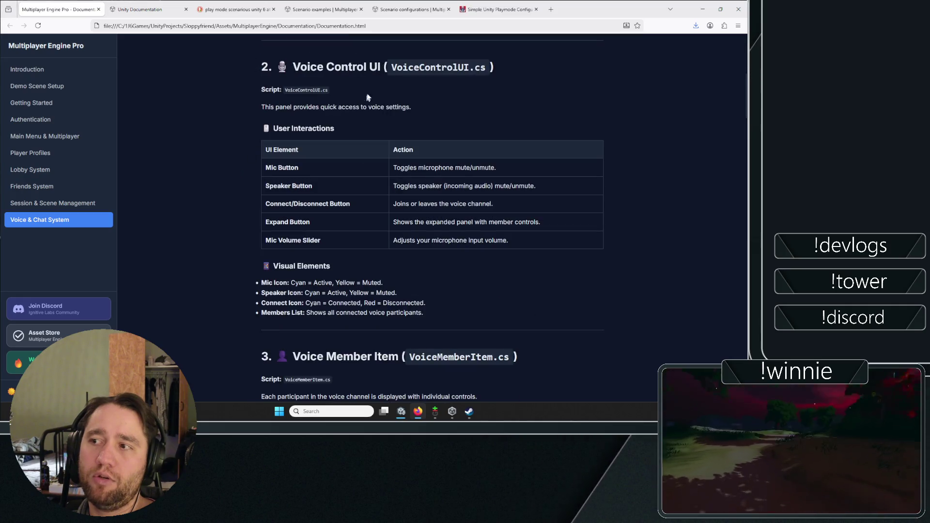
pyautogui.scroll(-1, 243, 113)
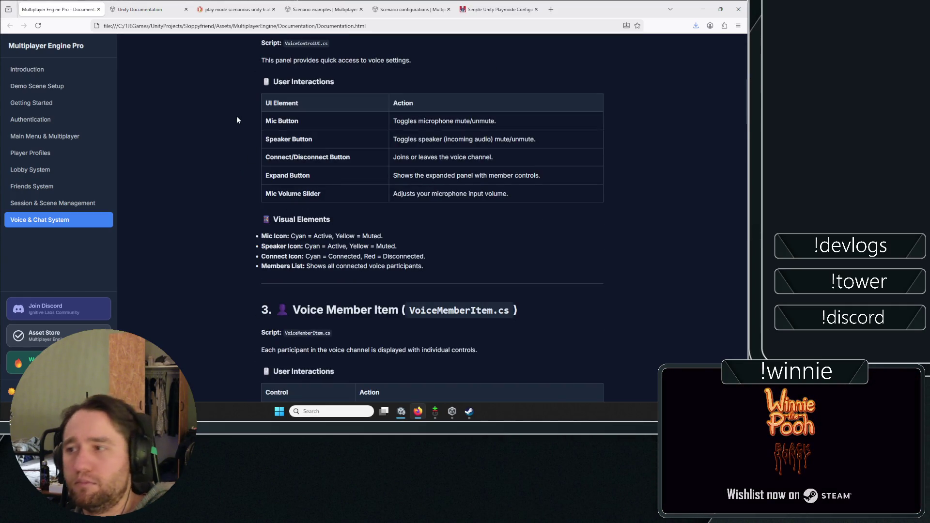
pyautogui.scroll(-3, 233, 118)
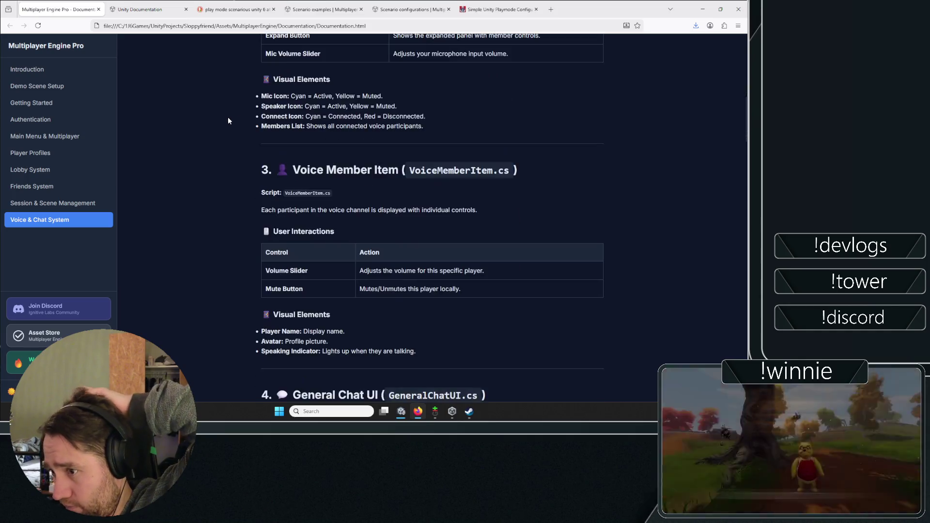
pyautogui.scroll(-1, 226, 115)
pyautogui.scroll(-2, 219, 107)
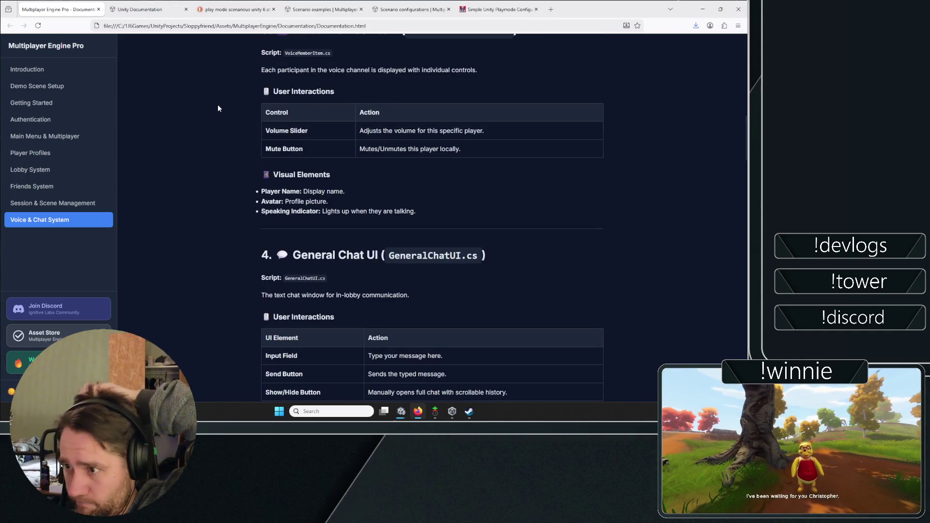
pyautogui.scroll(-1, 215, 104)
pyautogui.scroll(-2, 204, 105)
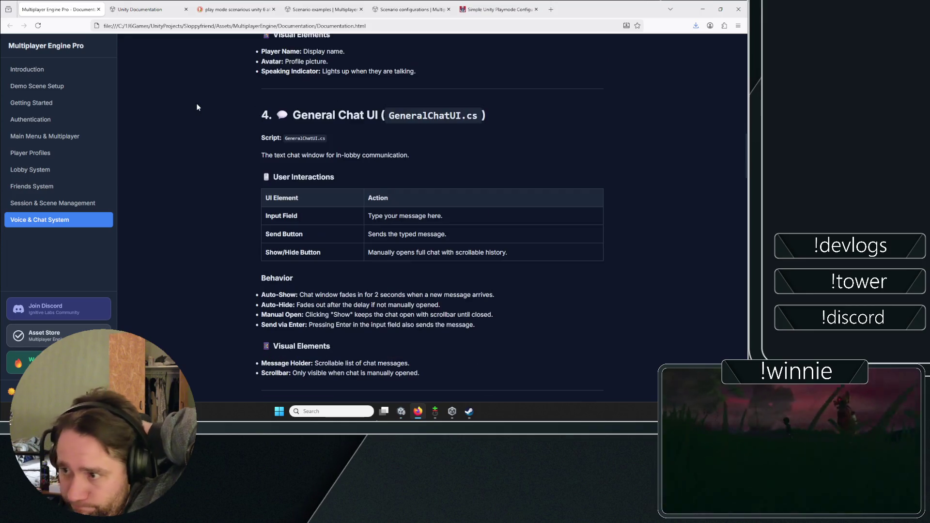
pyautogui.scroll(-8, 190, 112)
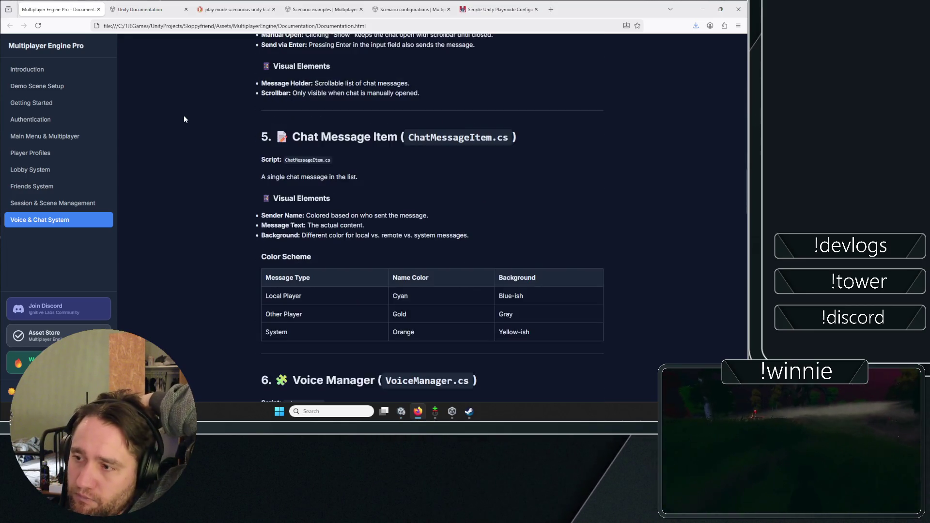
pyautogui.scroll(-6, 183, 116)
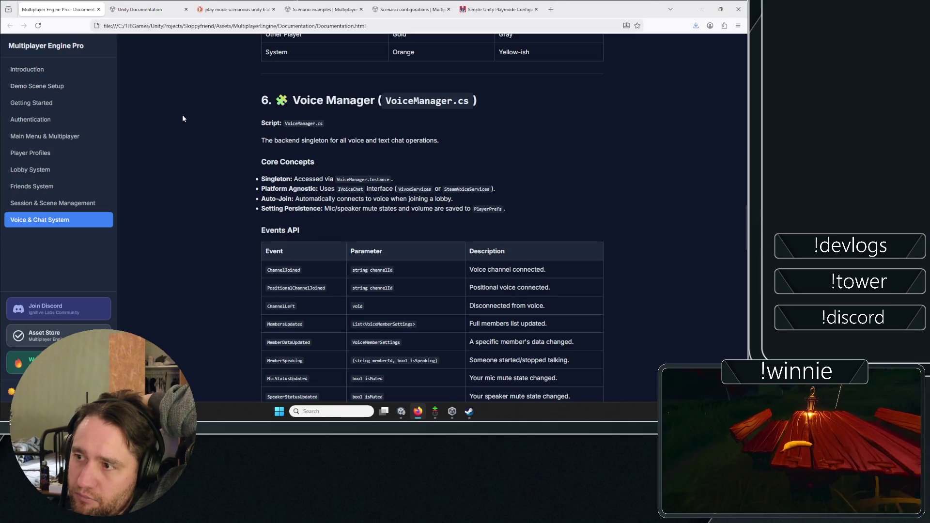
pyautogui.scroll(-2, 183, 116)
pyautogui.scroll(3, 180, 115)
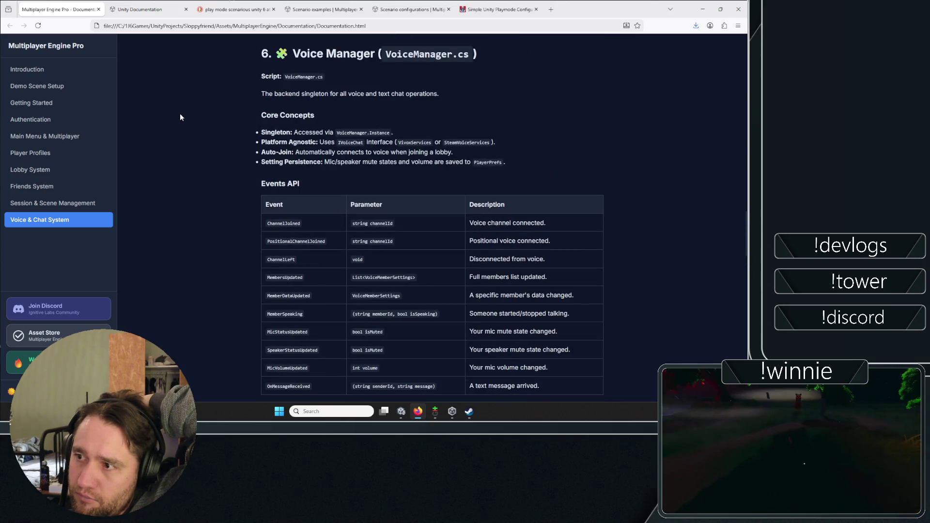
# Highlight the Singleton, Platform Agnostic and Auto-Join notes one at a time while reading.
pyautogui.moveTo(332, 142); pyautogui.dragTo(420, 151)
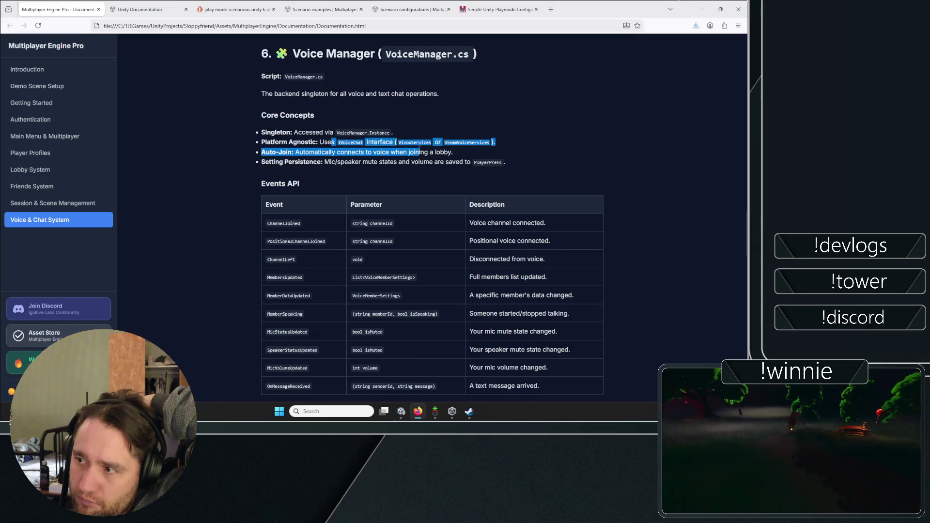
pyautogui.click(480, 141)
pyautogui.click(507, 142)
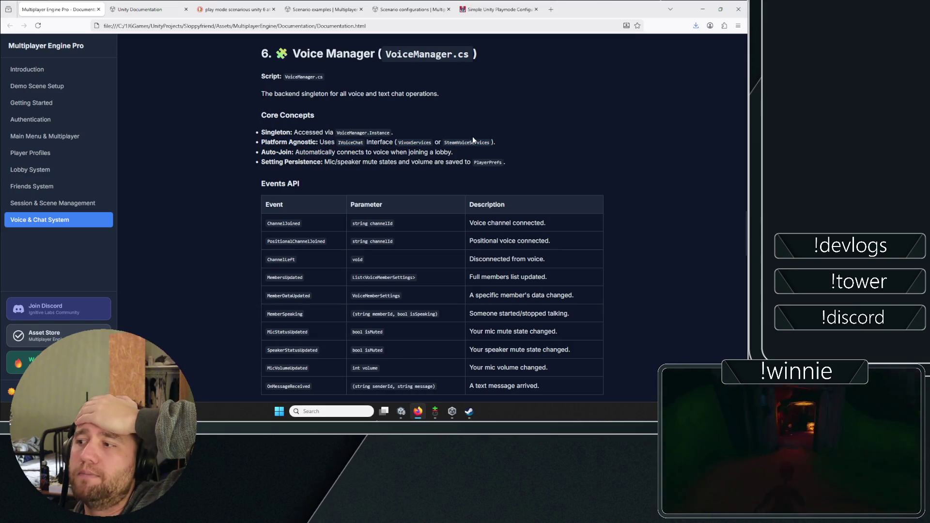
pyautogui.tripleClick(472, 136)
pyautogui.click(522, 142)
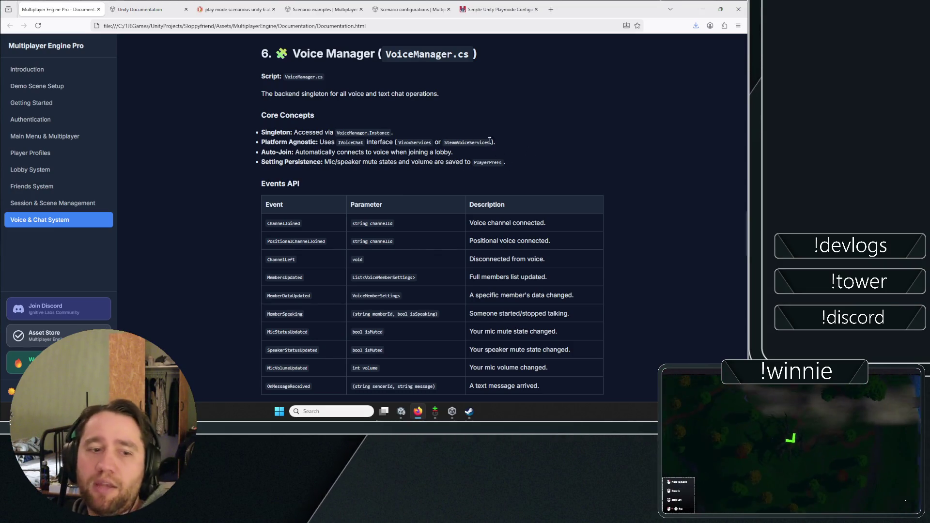
pyautogui.tripleClick(407, 143)
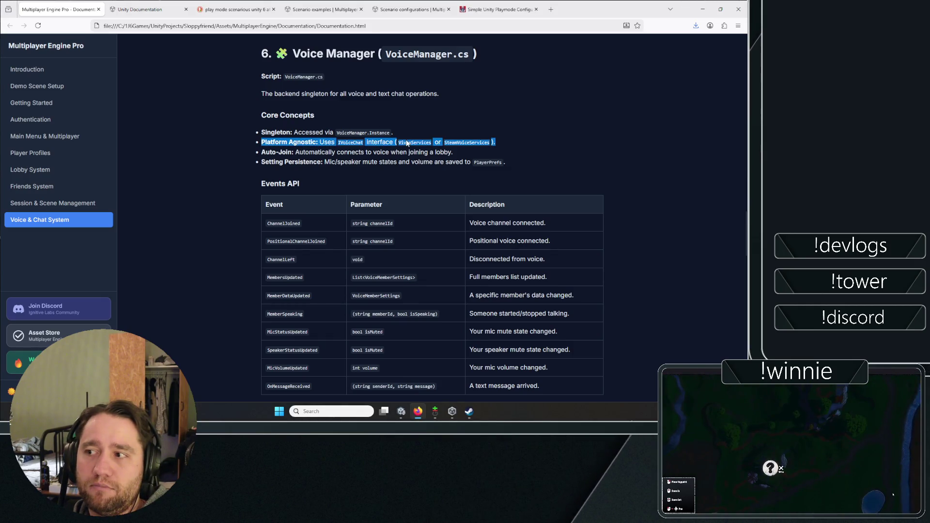
pyautogui.click(471, 142)
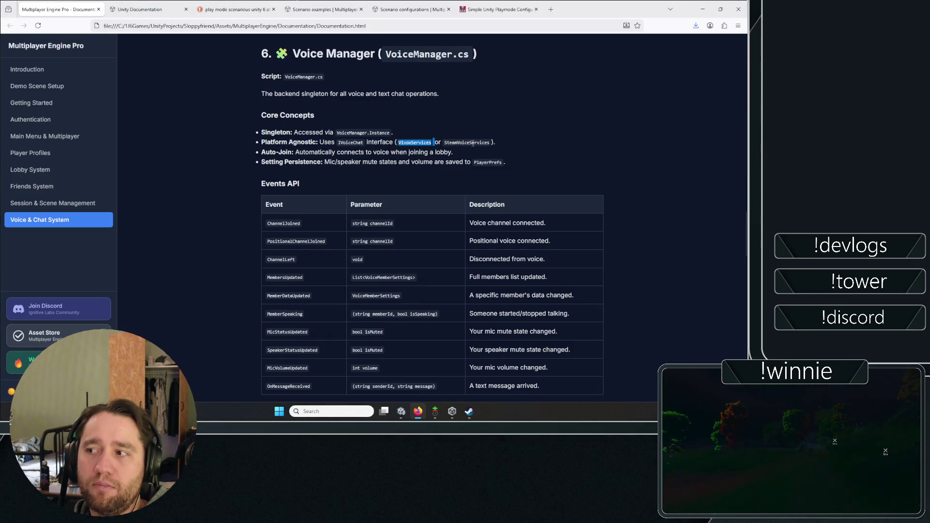
pyautogui.scroll(-2, 221, 137)
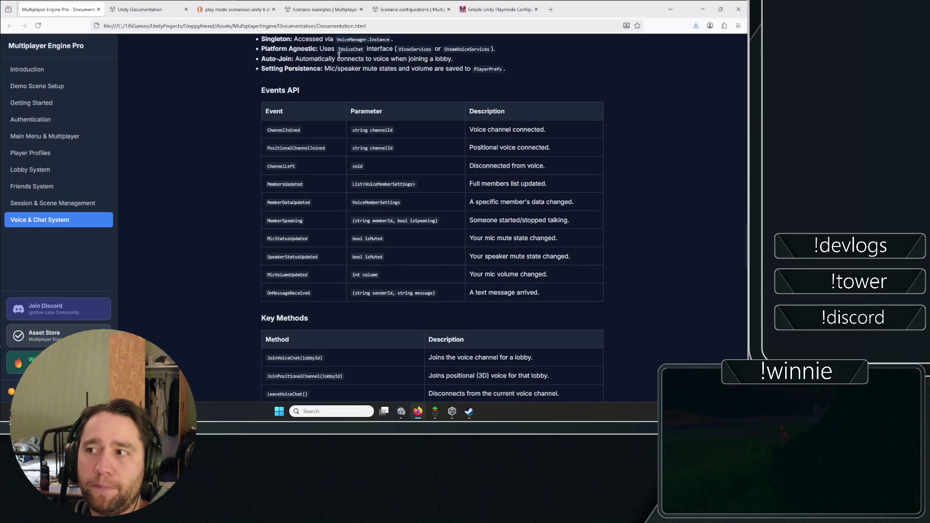
pyautogui.moveTo(314, 59); pyautogui.dragTo(461, 57)
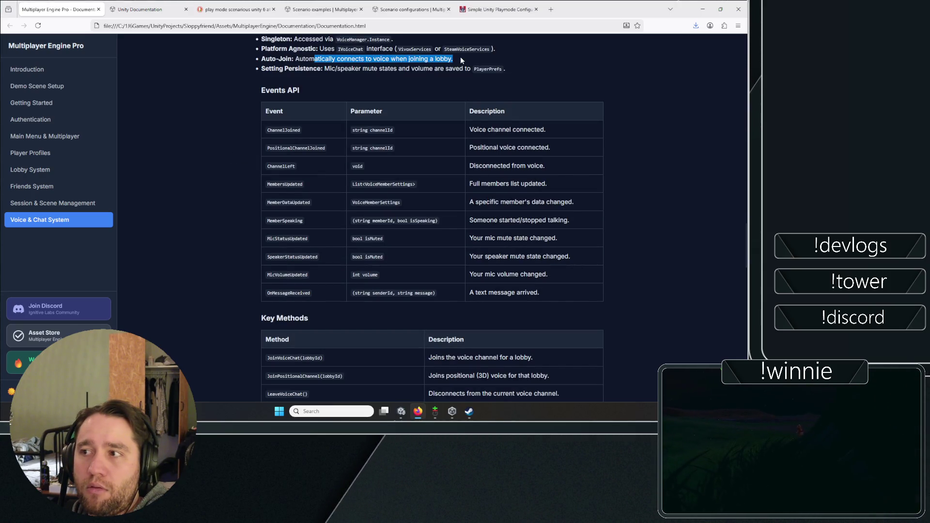
pyautogui.click(298, 66)
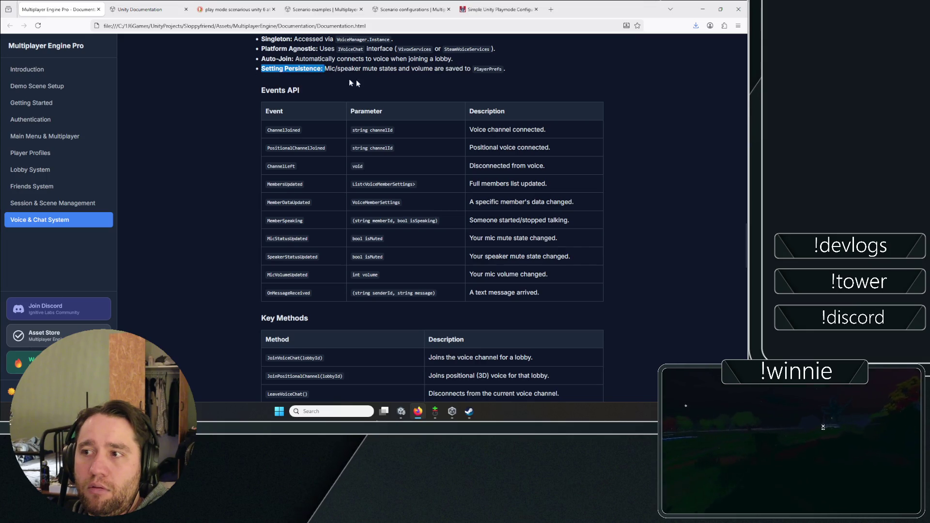
pyautogui.moveTo(347, 79); pyautogui.dragTo(366, 80)
# Reach section 8 How to Extend and highlight the Push-to-Talk steps through UnmuteMic.
pyautogui.scroll(-7, 245, 69)
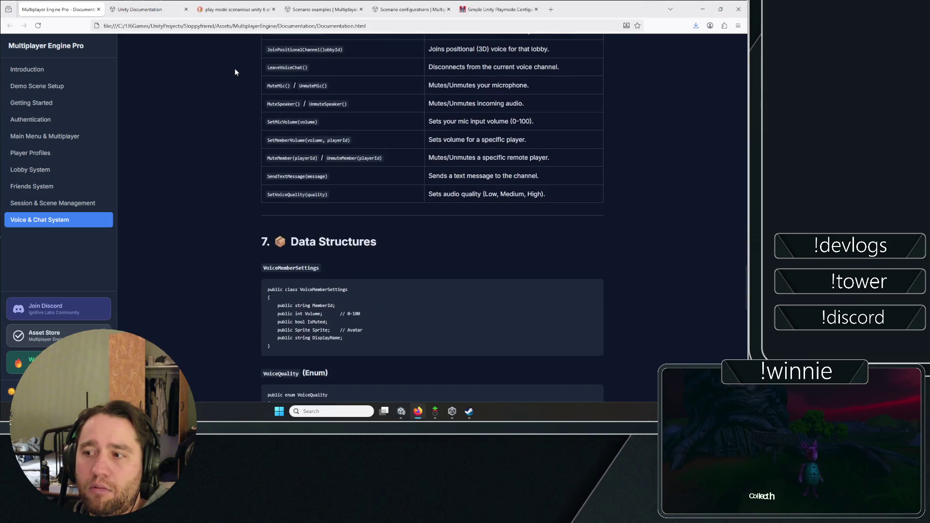
pyautogui.scroll(-10, 235, 72)
pyautogui.scroll(3, 234, 72)
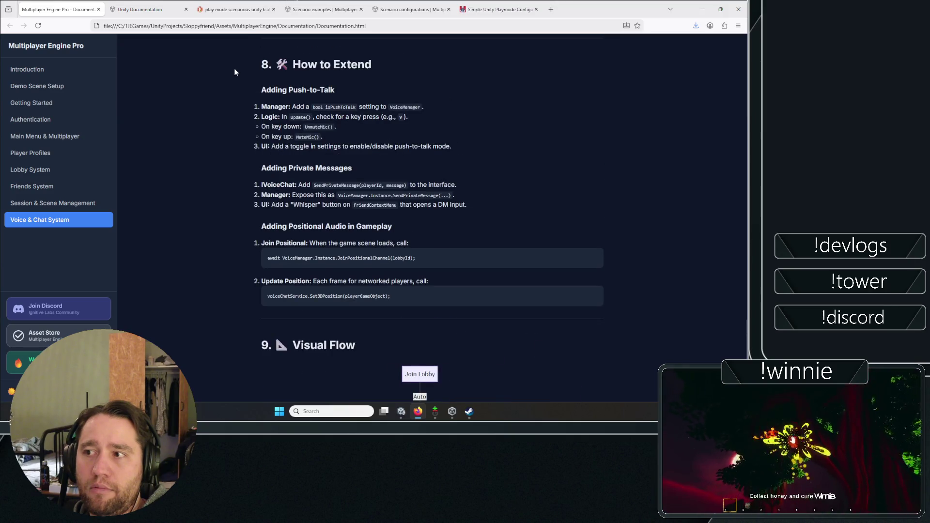
pyautogui.scroll(-1, 235, 72)
pyautogui.scroll(1, 235, 72)
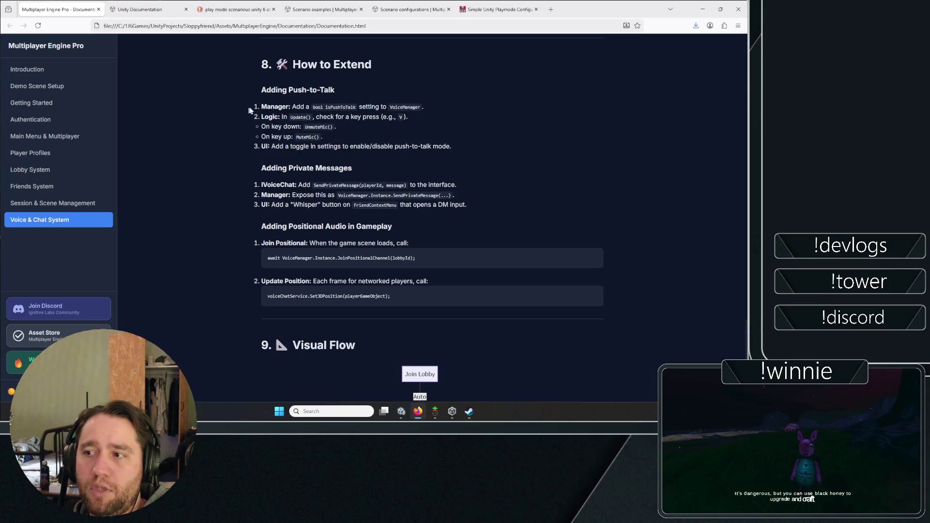
pyautogui.moveTo(248, 110); pyautogui.dragTo(547, 125)
pyautogui.click(517, 127)
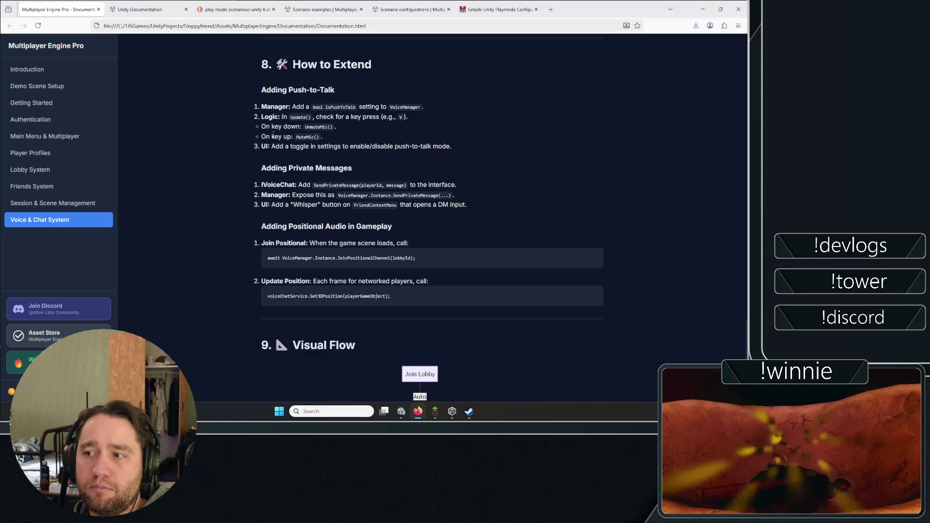
pyautogui.moveTo(273, 133)
pyautogui.mouseDown()
pyautogui.moveTo(418, 117)
pyautogui.moveTo(287, 107)
pyautogui.mouseUp()
pyautogui.scroll(15, 227, 199)
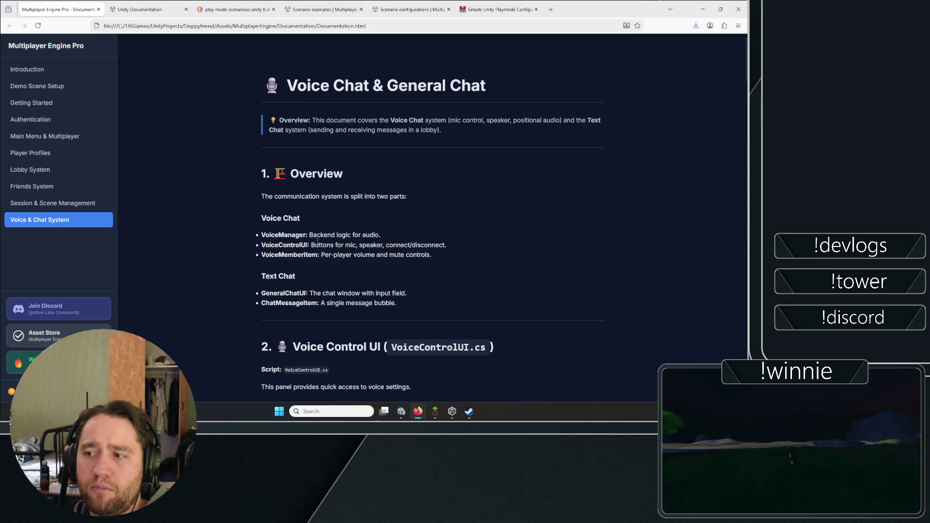
# Highlight the VoiceManager, VoiceControlUI and VoiceMemberItem overview lines while reading them.
pyautogui.moveTo(261, 245); pyautogui.dragTo(462, 246)
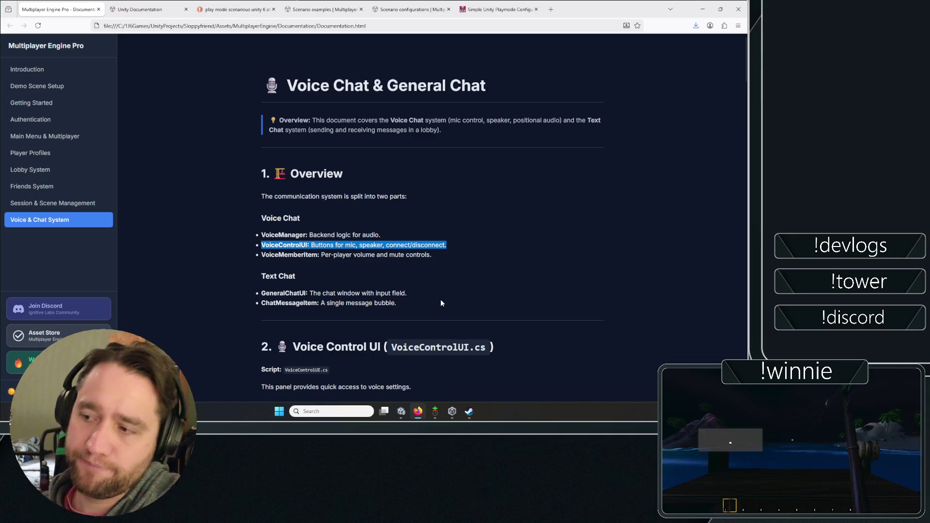
pyautogui.click(431, 255)
pyautogui.moveTo(431, 256); pyautogui.dragTo(237, 261)
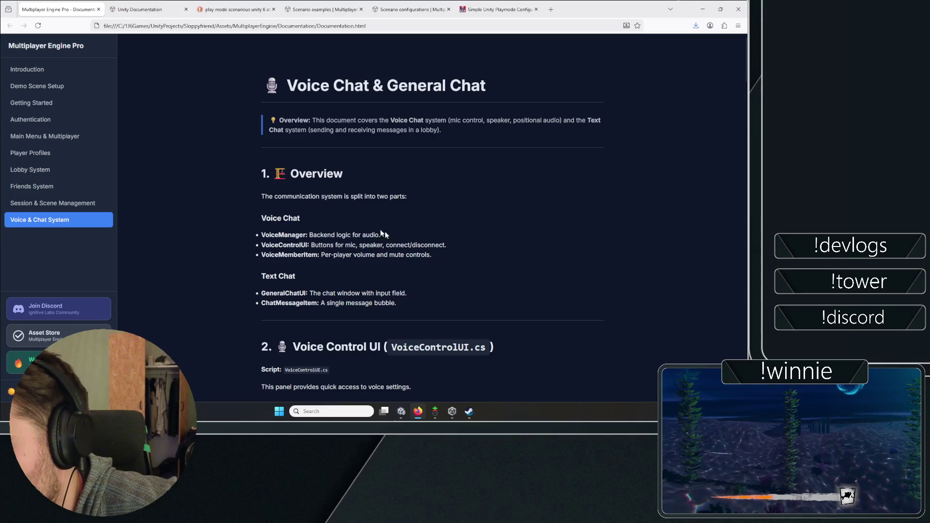
pyautogui.moveTo(381, 235); pyautogui.dragTo(262, 235)
pyautogui.moveTo(461, 260); pyautogui.dragTo(255, 256)
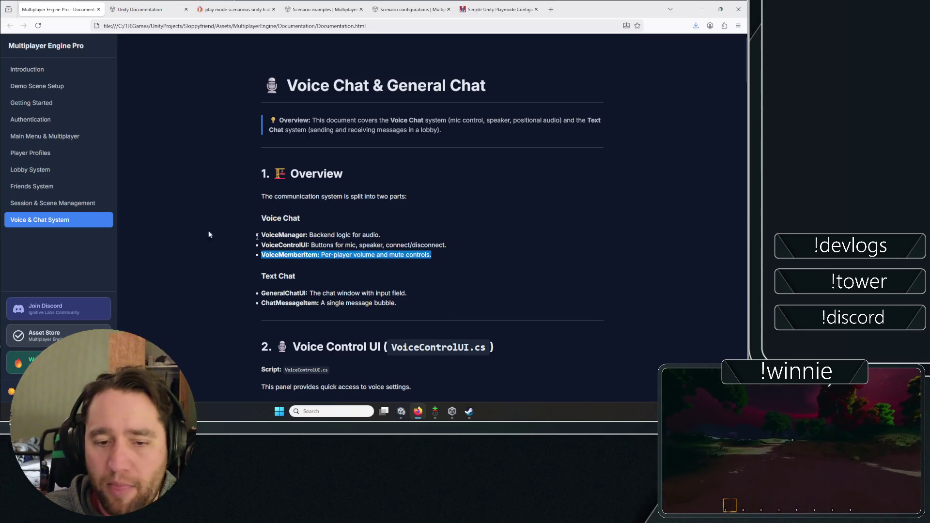
pyautogui.hotkey('alt', 'Tab')
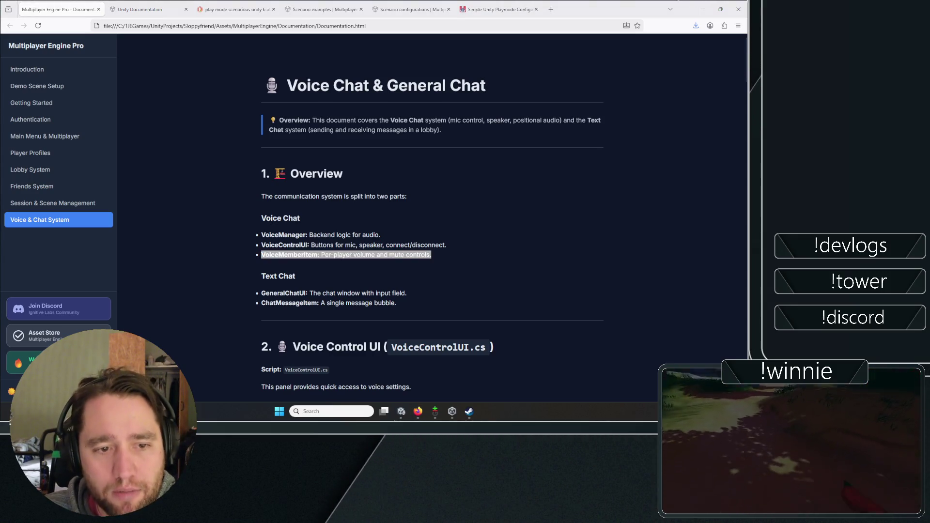
# In C:\1.6Games\Builds\Unity, zip the FriendSloppp folder into FriendSloppp.zip using PeaZip.
pyautogui.click(482, 99)
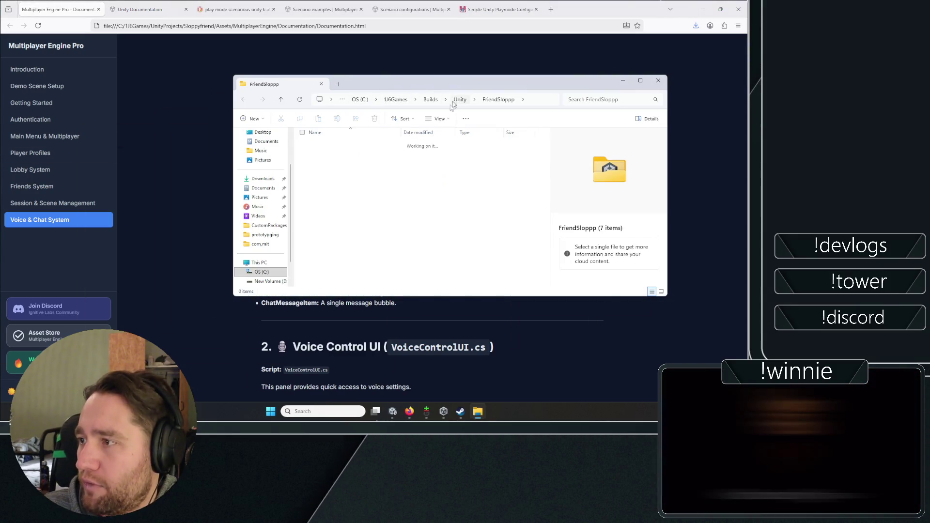
pyautogui.rightClick(329, 177)
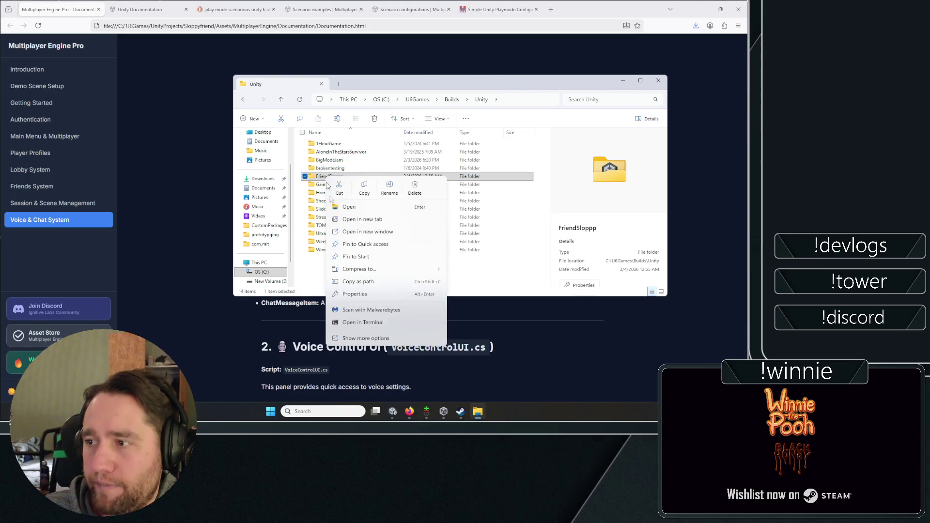
pyautogui.click(367, 338)
pyautogui.moveTo(368, 188)
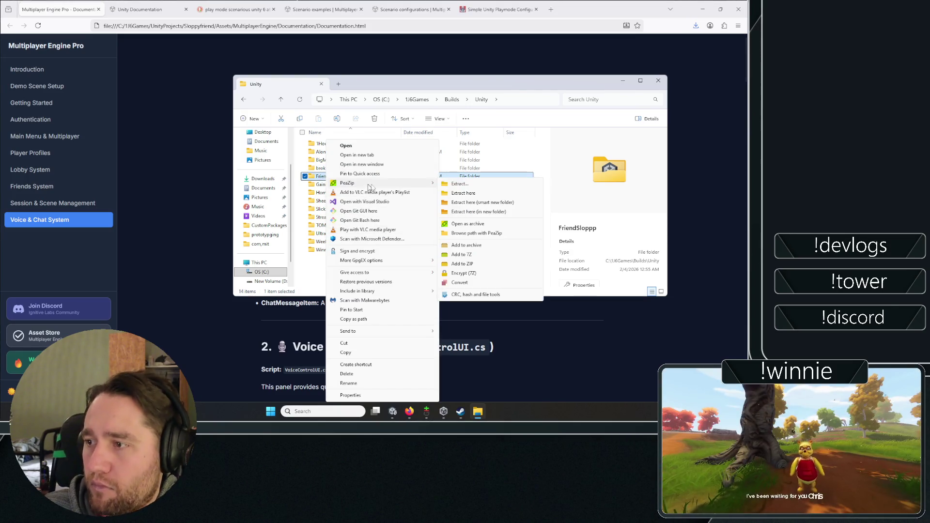
pyautogui.click(467, 266)
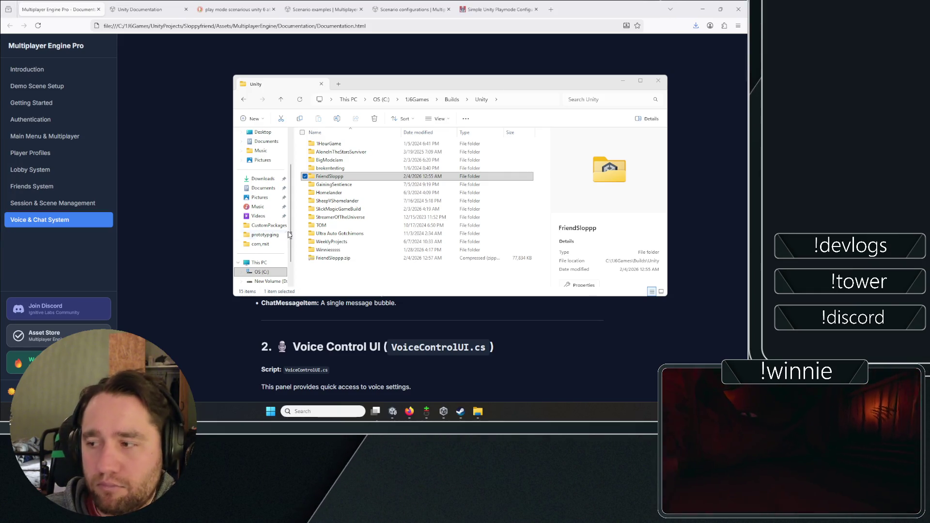
pyautogui.click(333, 258)
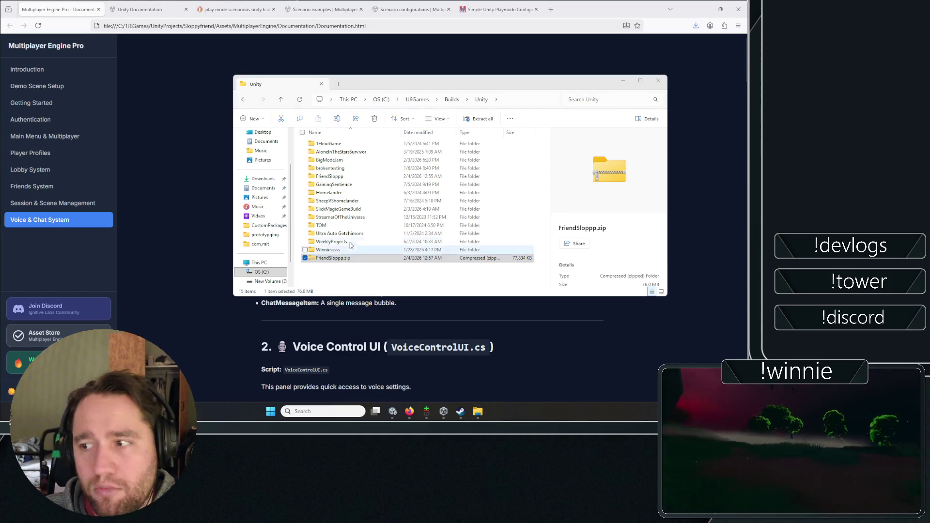
# Leave File Explorer and bring the Unity Editor back to the front.
pyautogui.click(508, 99)
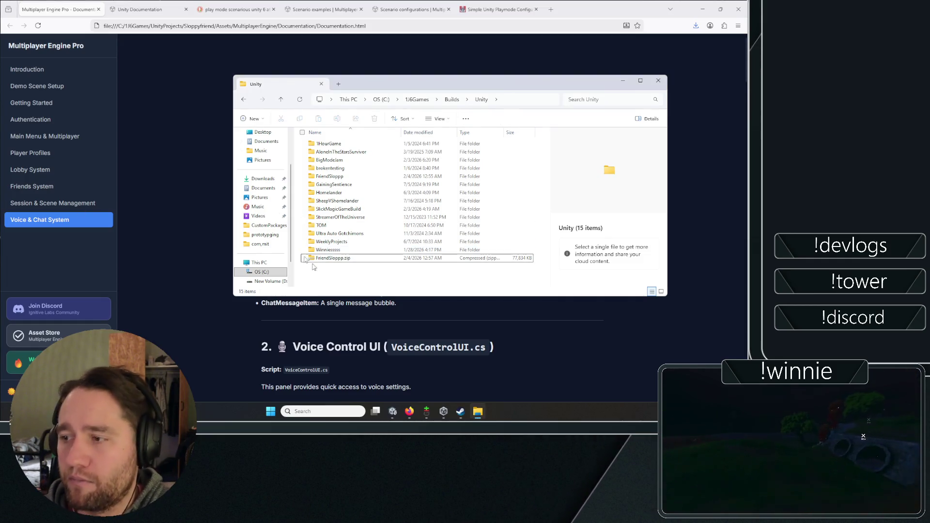
pyautogui.click(205, 206)
pyautogui.click(393, 416)
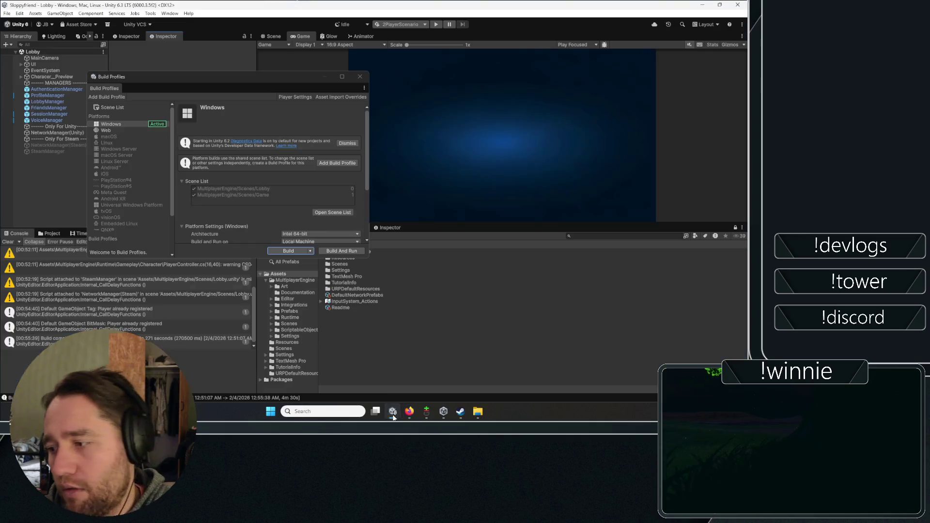
# Close Build Profiles, clear the Console, and return to the Multiplayer Engine Pro documentation in Firefox.
pyautogui.click(360, 77)
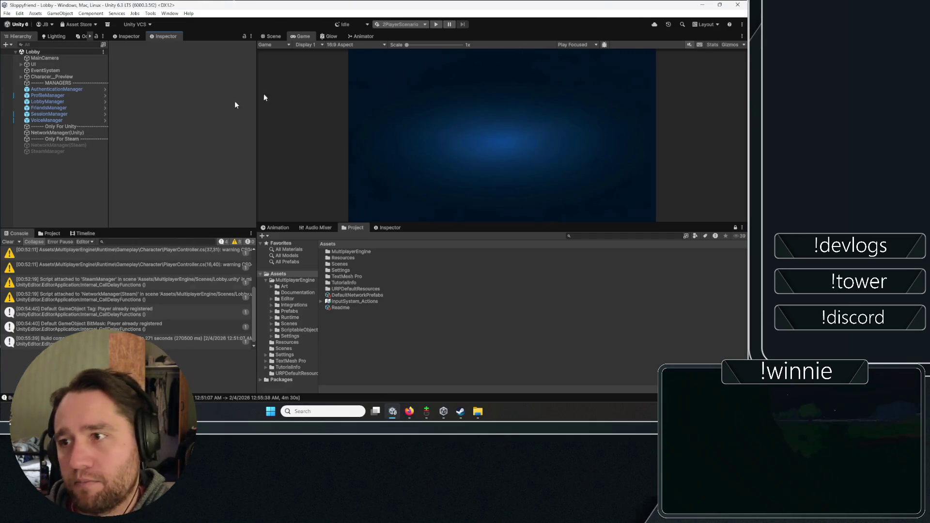
pyautogui.click(7, 242)
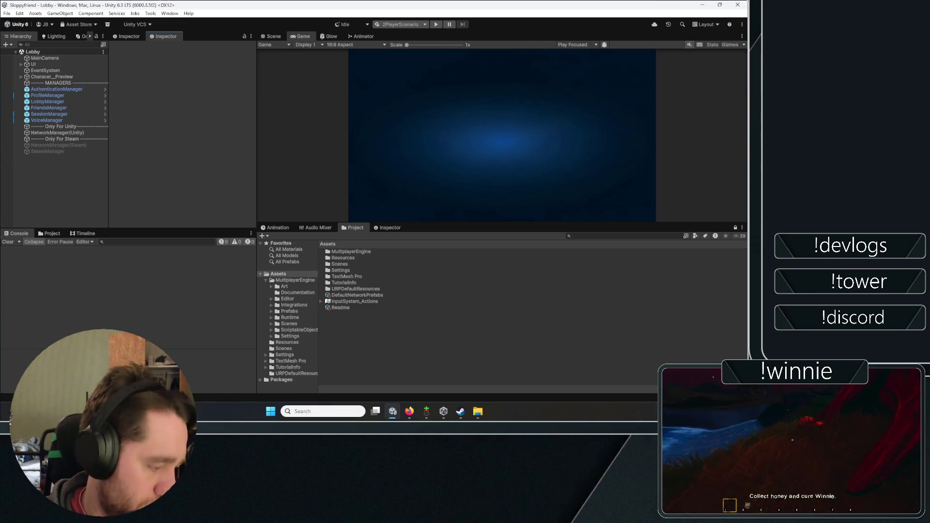
pyautogui.click(421, 407)
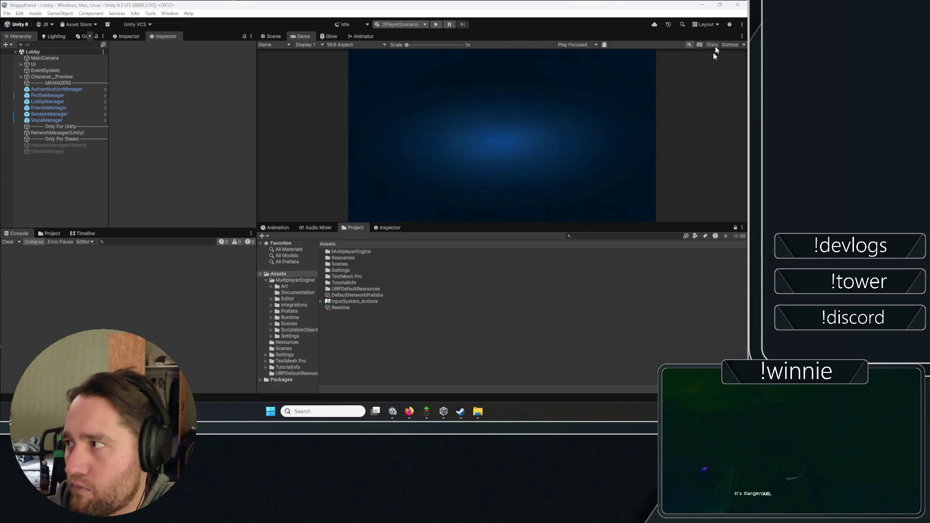
pyautogui.click(406, 413)
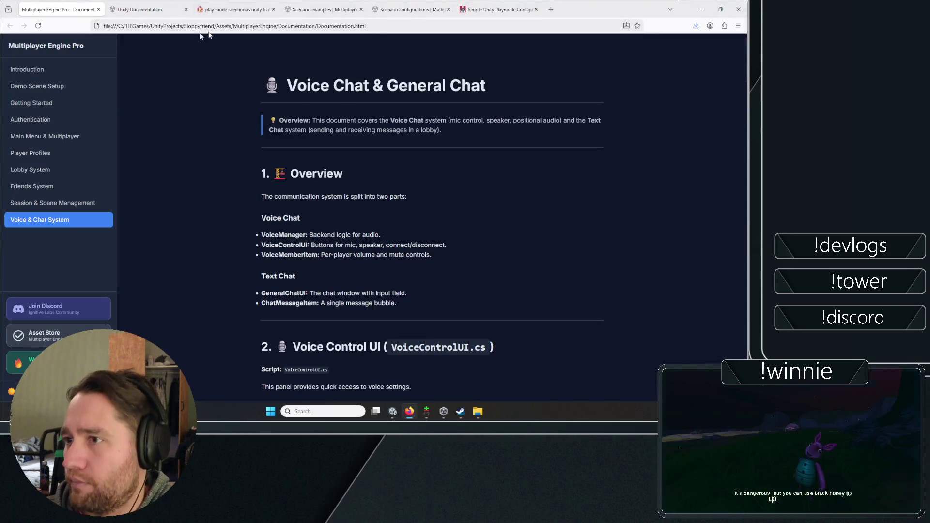
# Open the Best practice guides page from Unity Documentation in a new tab.
pyautogui.click(166, 7)
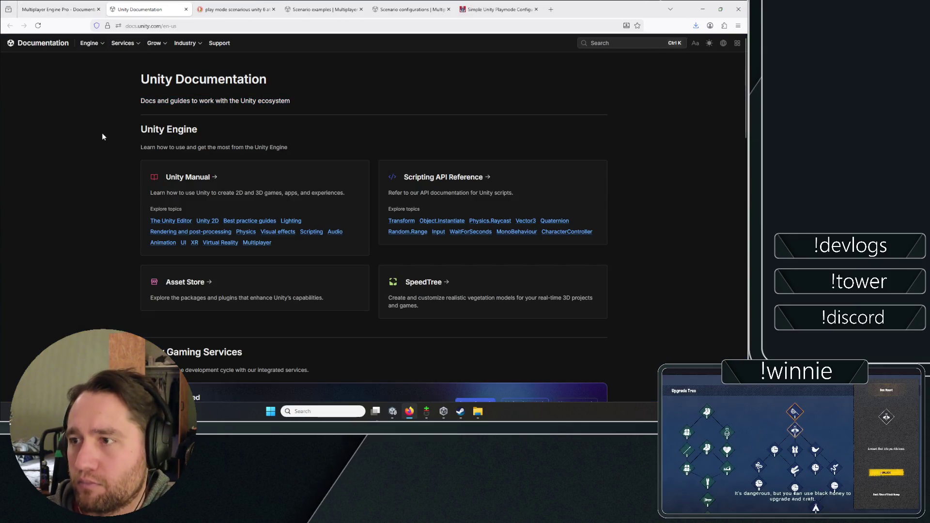
pyautogui.scroll(-4, 101, 137)
pyautogui.scroll(-2, 77, 219)
pyautogui.scroll(6, 77, 216)
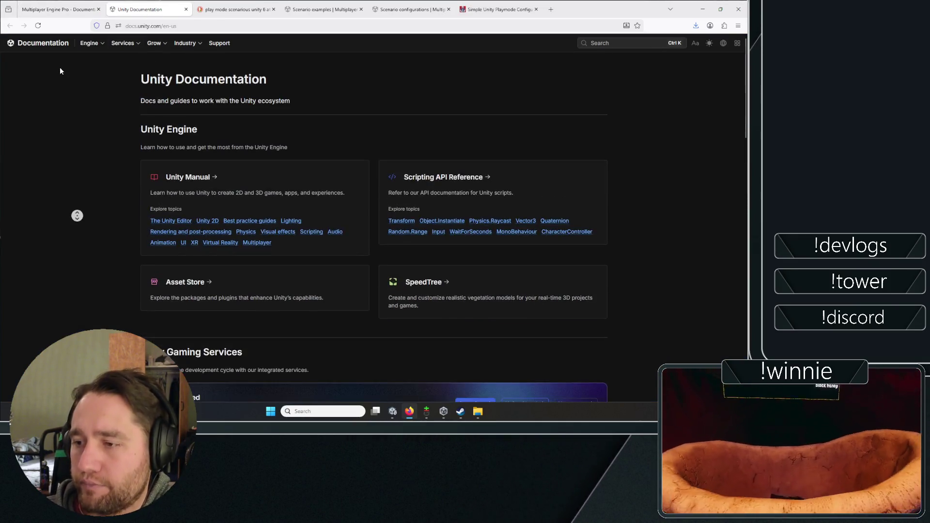
pyautogui.click(234, 9)
pyautogui.click(146, 9)
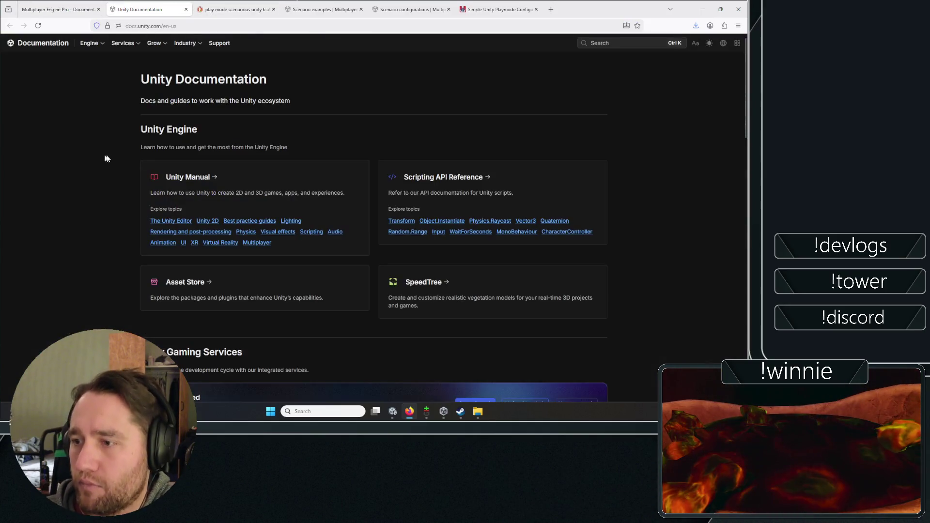
pyautogui.rightClick(252, 221)
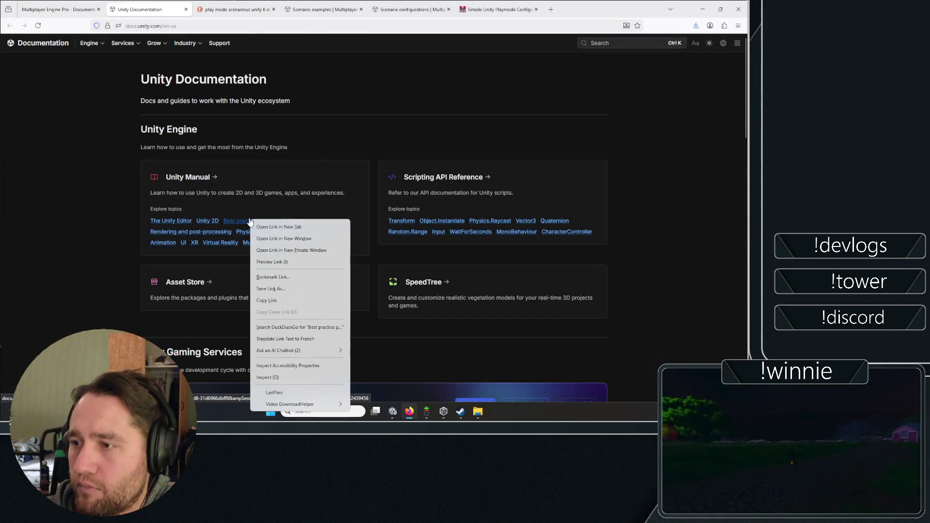
pyautogui.click(271, 225)
pyautogui.click(207, 4)
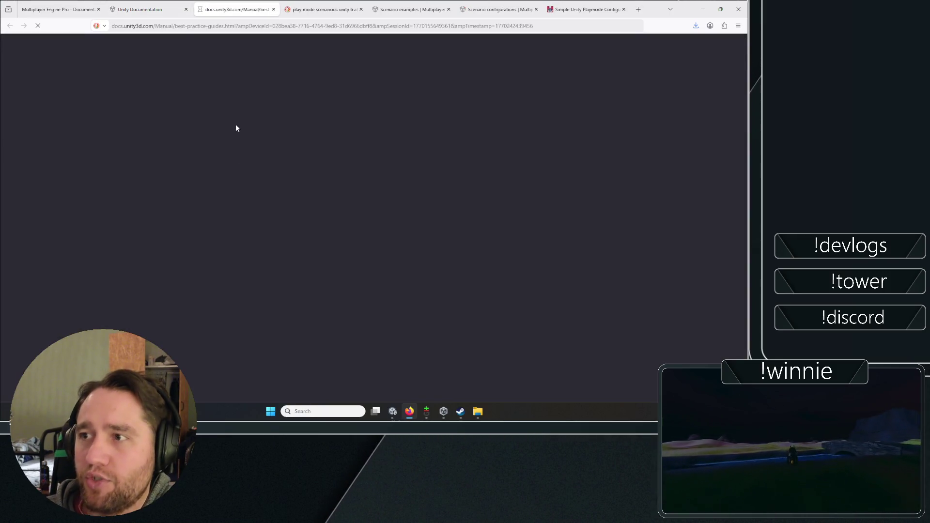
pyautogui.hotkey('ctrl', 'shift', 'Tab')
# Open the Netcode for GameObjects docs and other sidebar links in new tabs.
pyautogui.scroll(-2, 126, 145)
pyautogui.middleClick(97, 189)
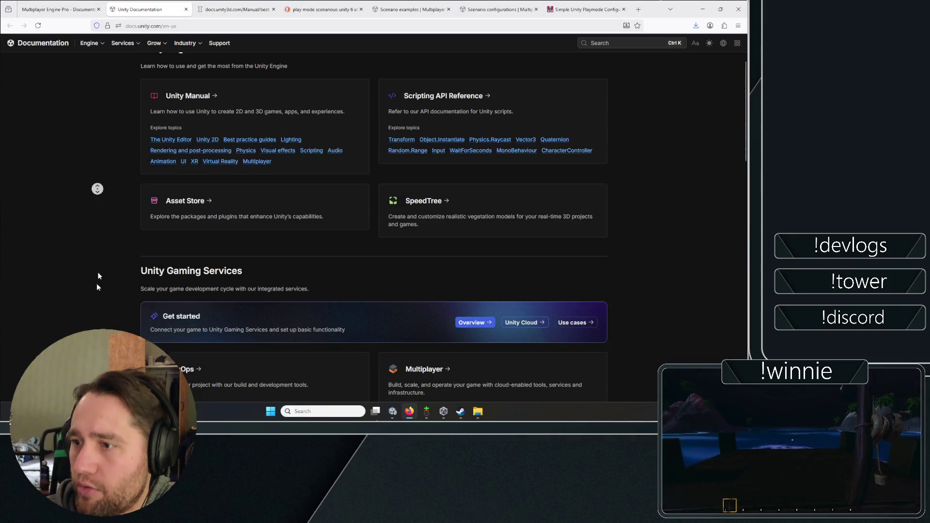
pyautogui.middleClick(90, 199)
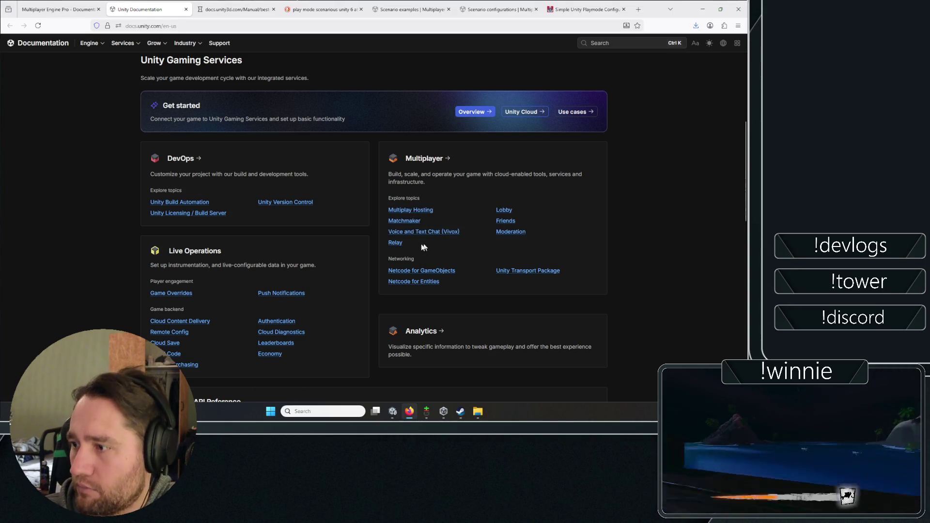
pyautogui.rightClick(404, 271)
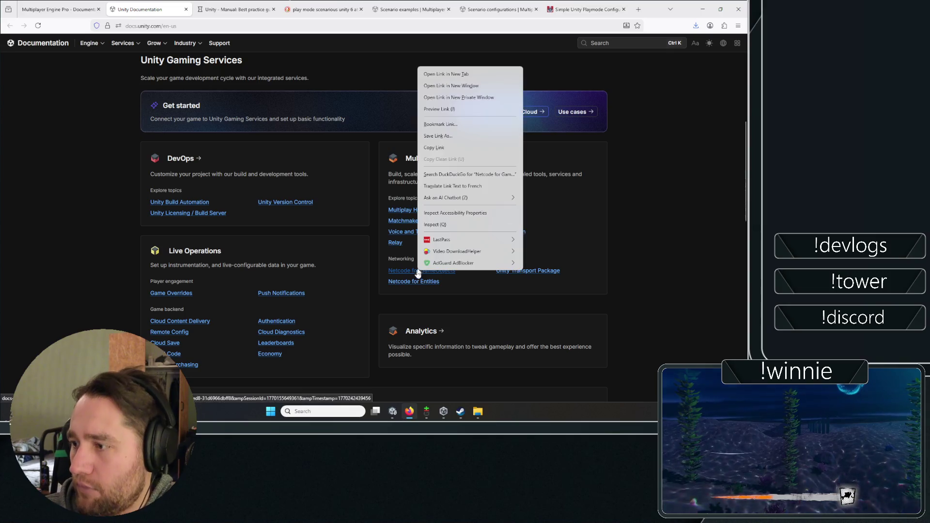
pyautogui.click(442, 75)
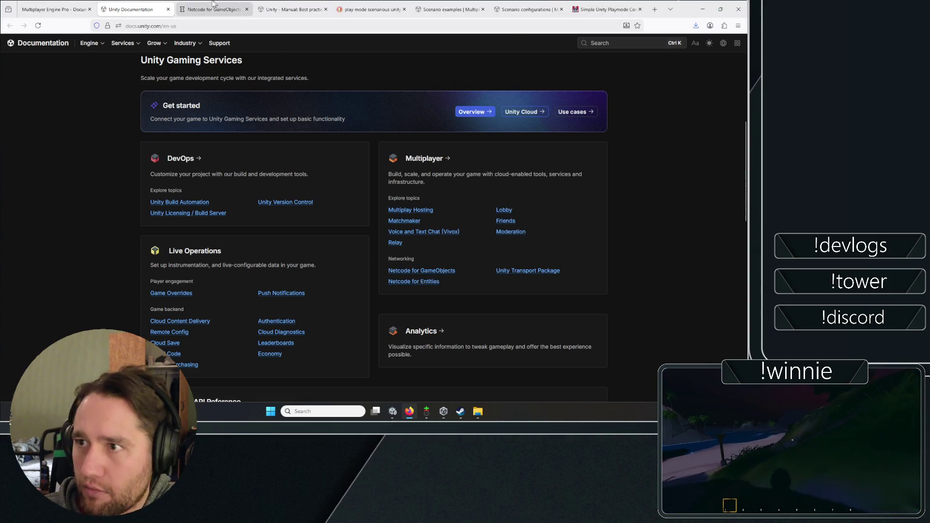
pyautogui.click(202, 4)
pyautogui.hotkey('ctrl', 'shift', 'Tab')
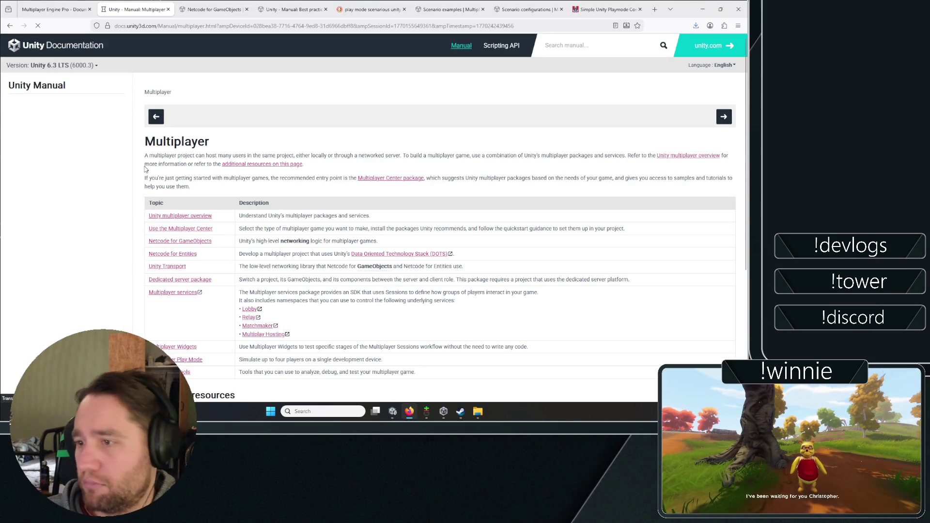
# Open the Get started client-server quickstart in the Netcode for GameObjects 2.8.1 docs.
pyautogui.click(203, 5)
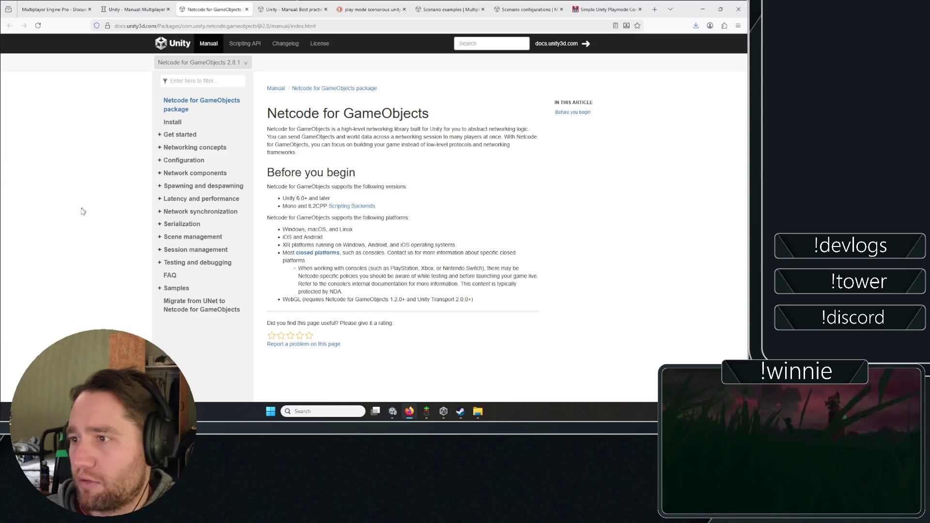
pyautogui.click(182, 141)
pyautogui.scroll(-3, 289, 175)
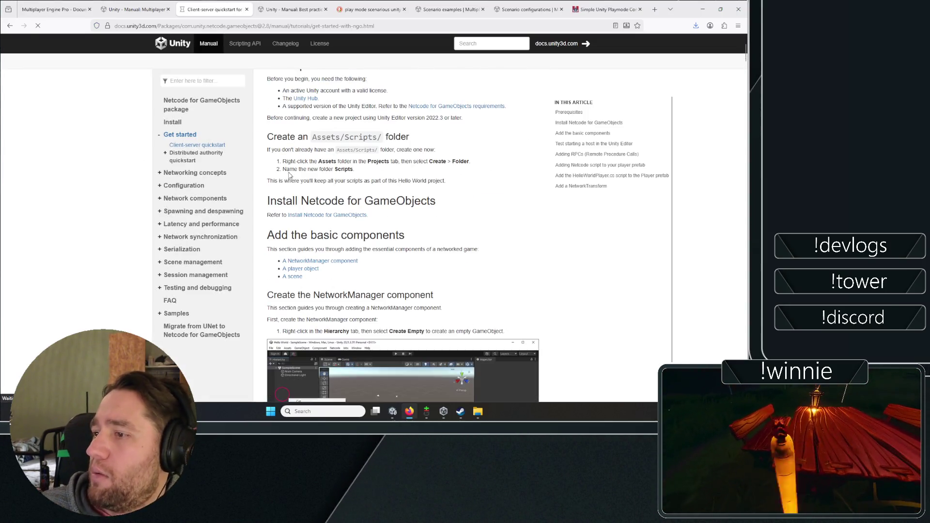
pyautogui.scroll(-8, 289, 176)
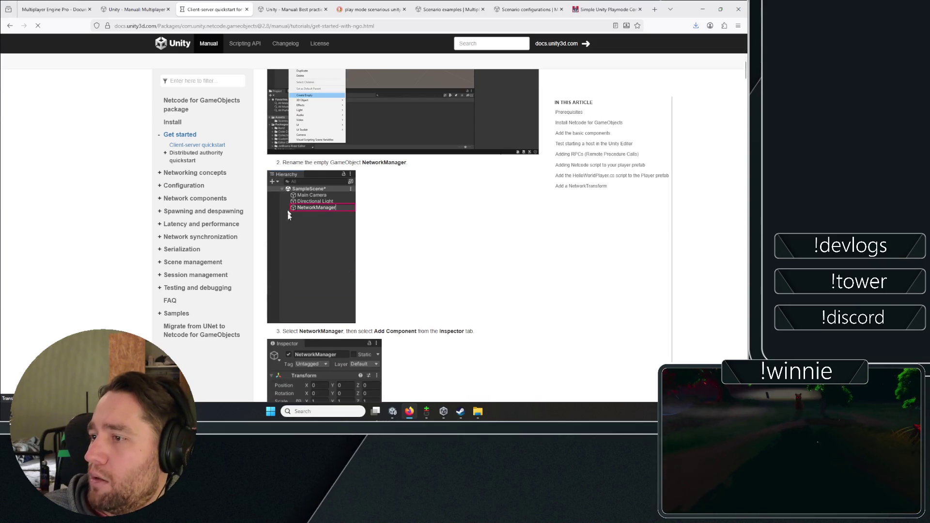
# Read the quickstart down to the Adding RPCs section and its RpcTest script code.
pyautogui.scroll(-10, 287, 212)
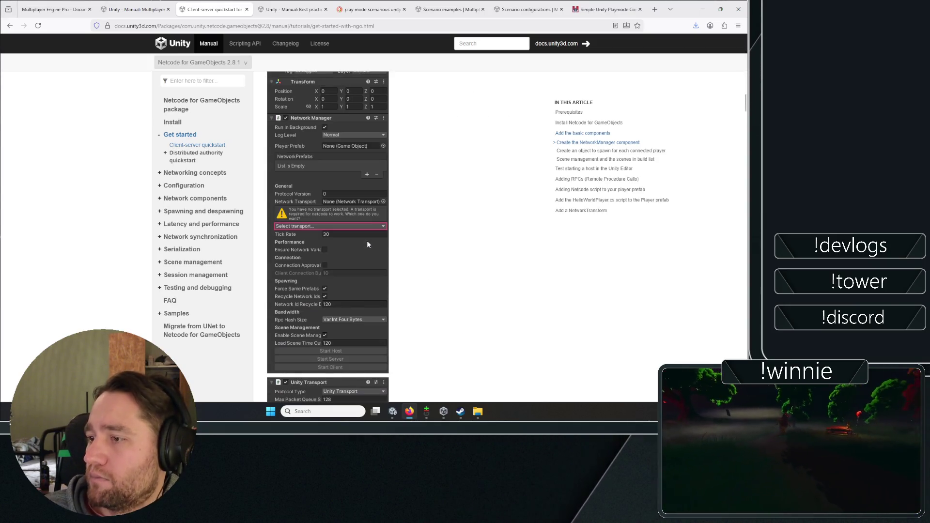
pyautogui.scroll(-7, 417, 251)
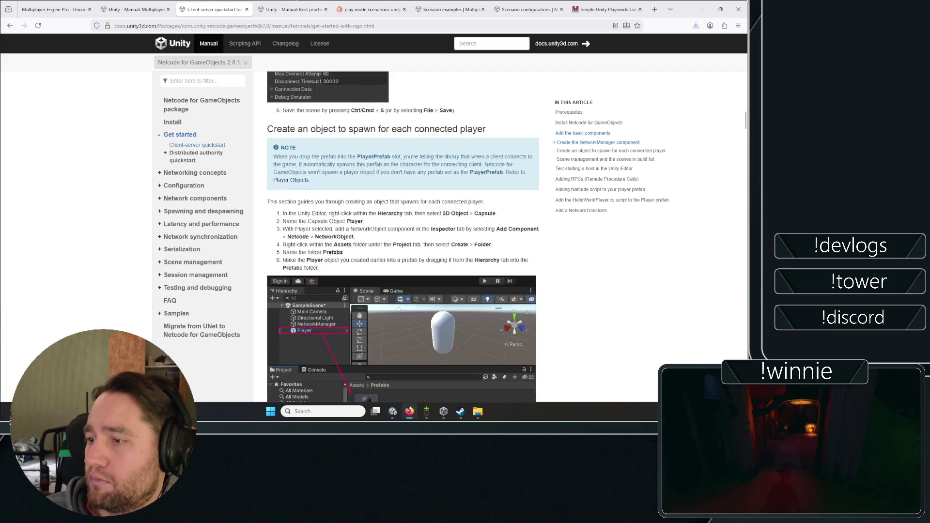
pyautogui.scroll(-8, 315, 246)
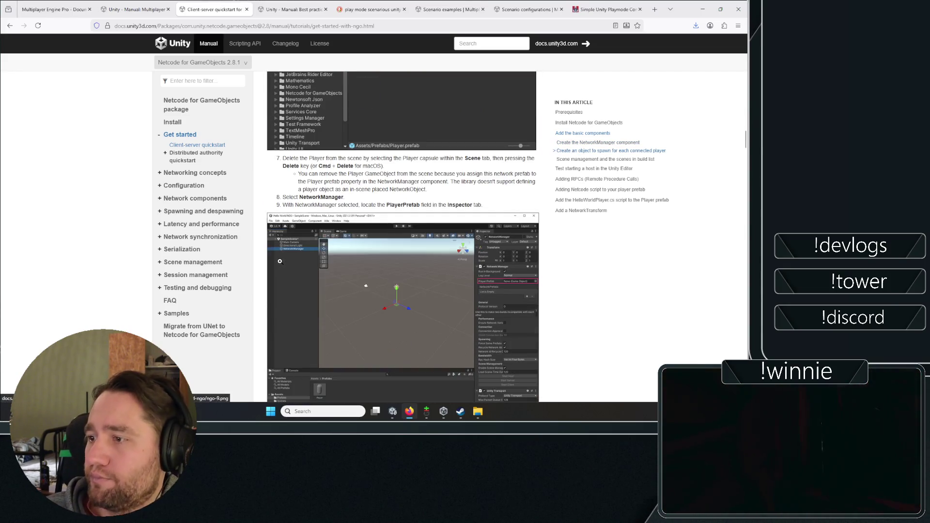
pyautogui.scroll(-6, 280, 262)
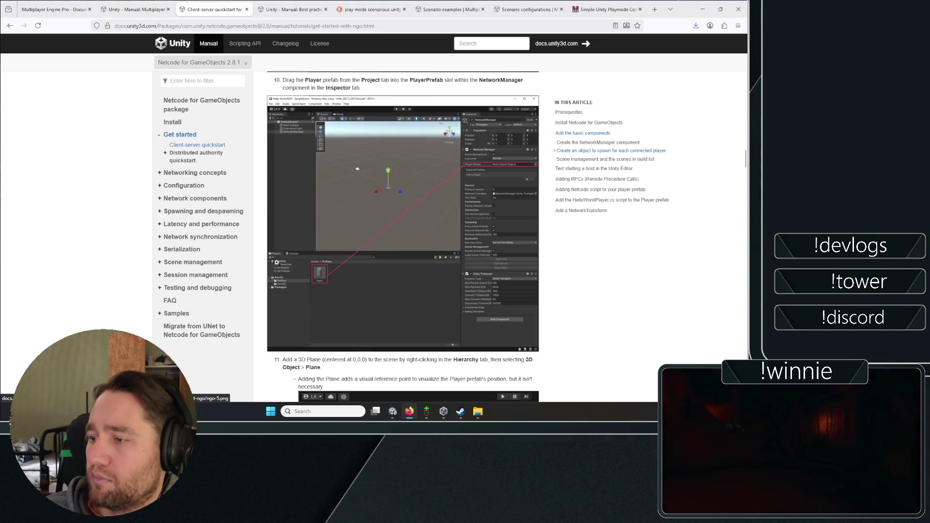
pyautogui.scroll(-8, 278, 262)
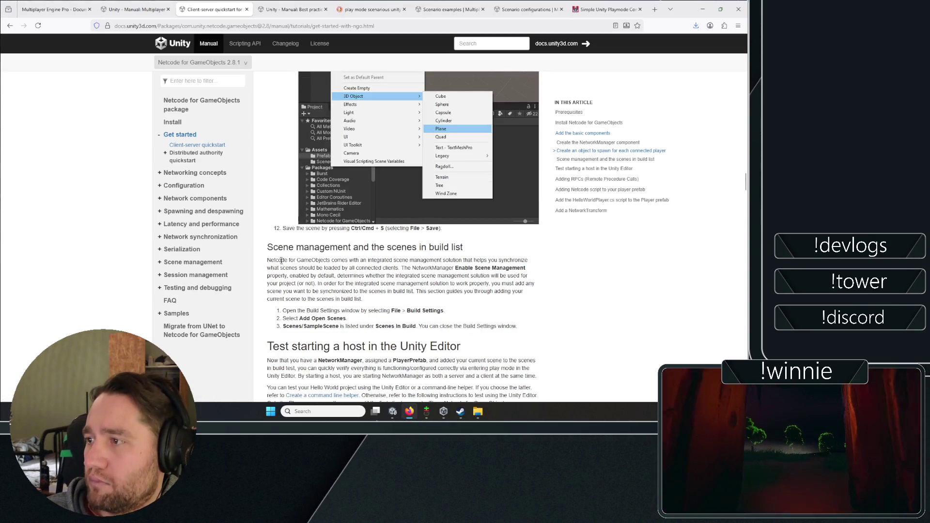
pyautogui.scroll(-5, 281, 264)
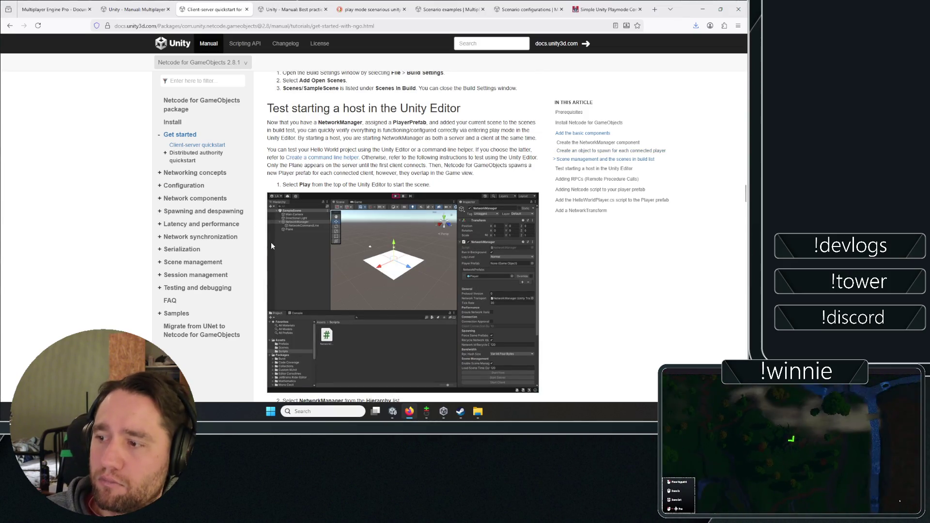
pyautogui.scroll(-5, 272, 246)
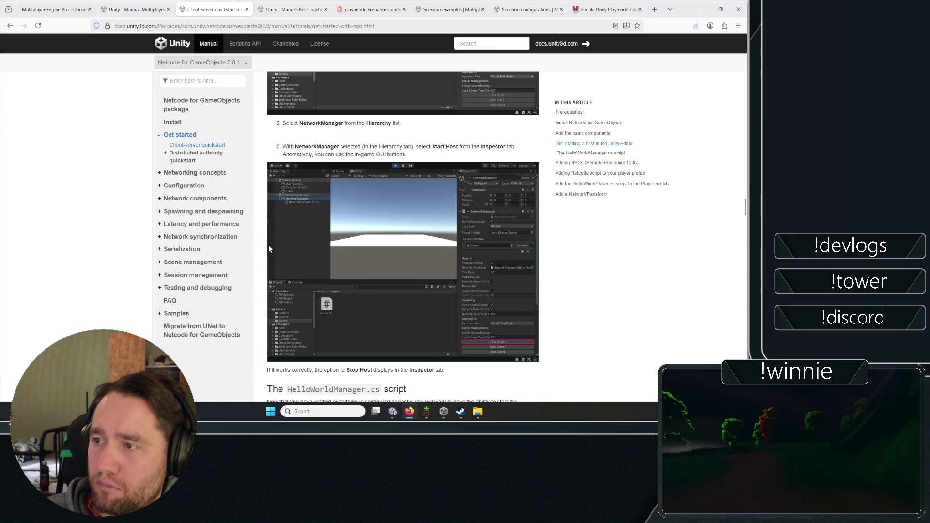
pyautogui.scroll(-5, 269, 245)
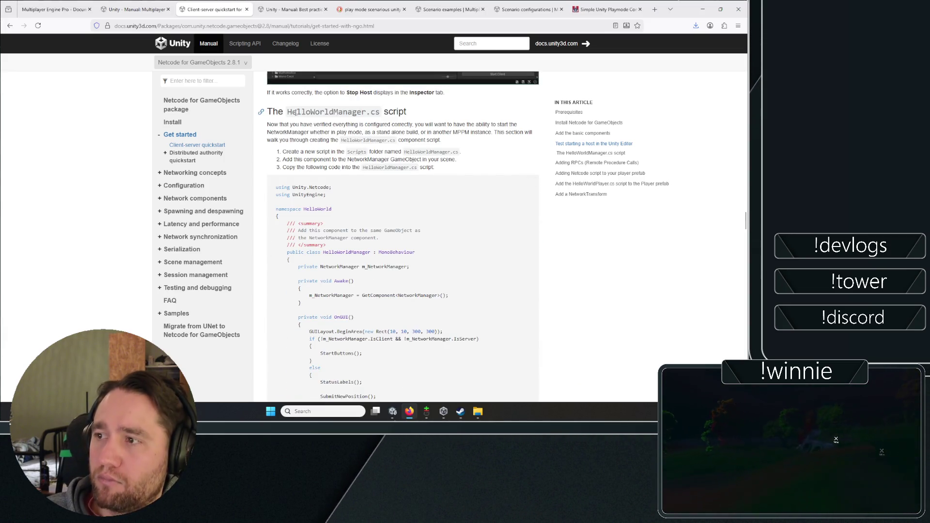
pyautogui.scroll(-5, 295, 268)
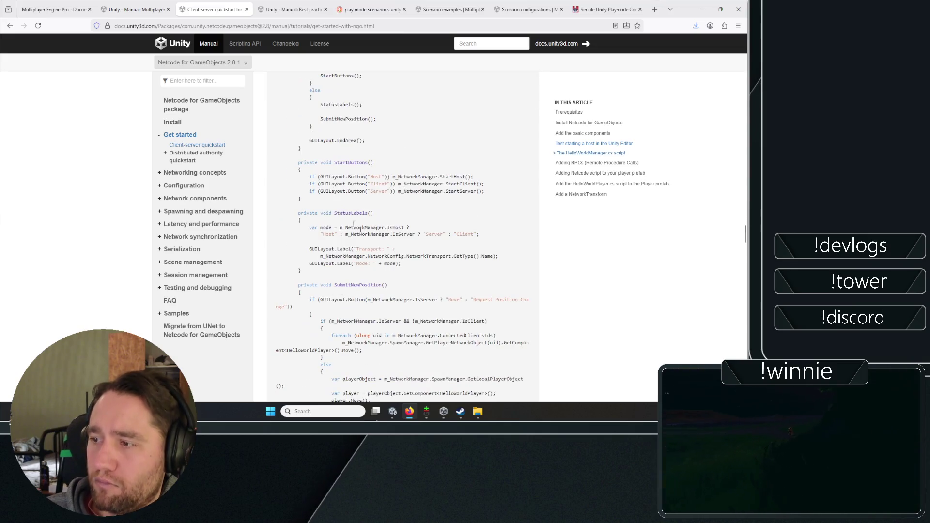
pyautogui.scroll(-1, 314, 230)
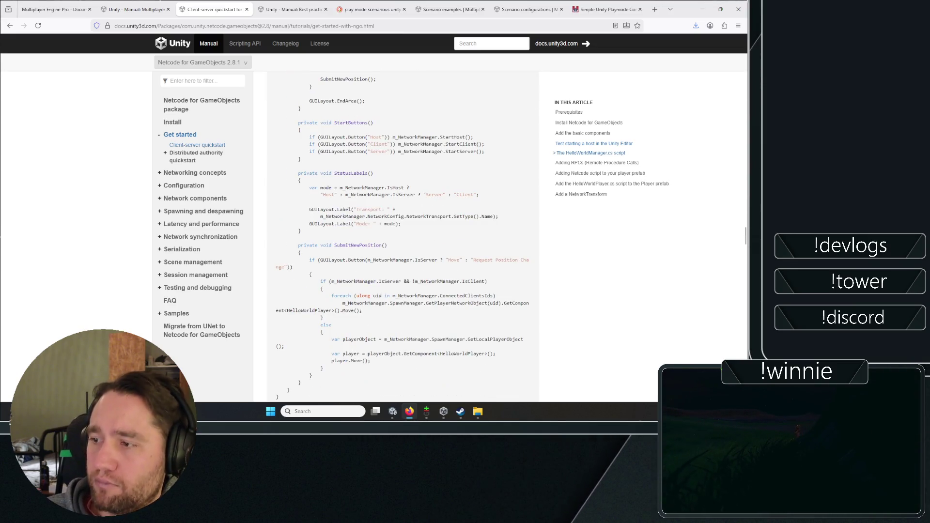
pyautogui.scroll(-10, 306, 239)
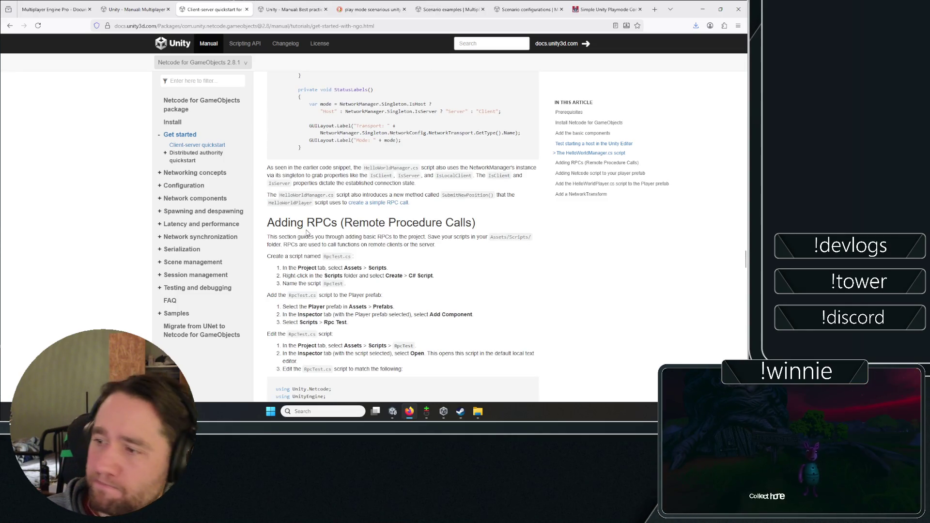
pyautogui.scroll(-2, 306, 233)
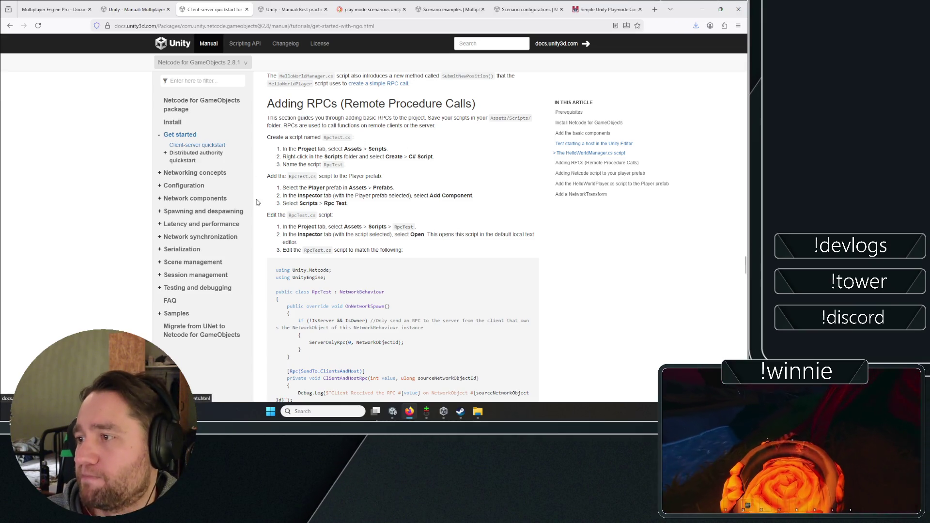
pyautogui.scroll(-2, 275, 164)
pyautogui.scroll(-1, 274, 164)
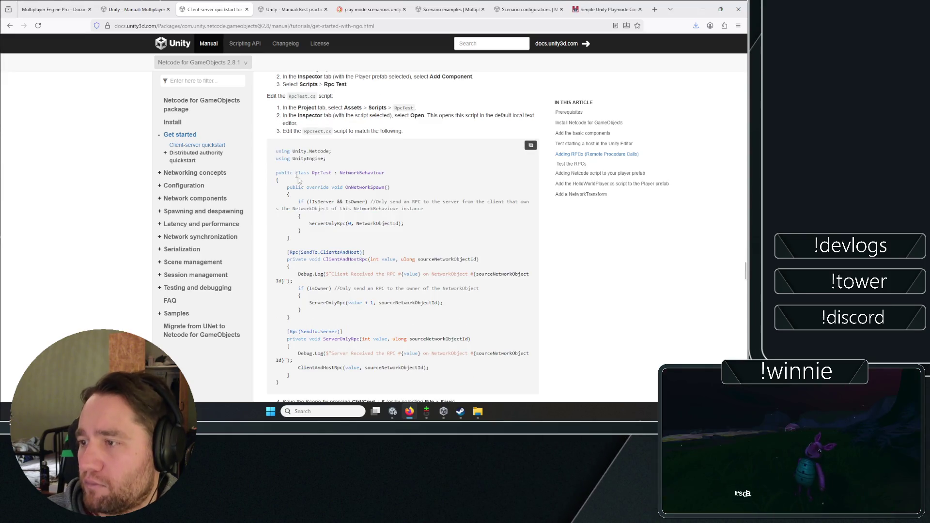
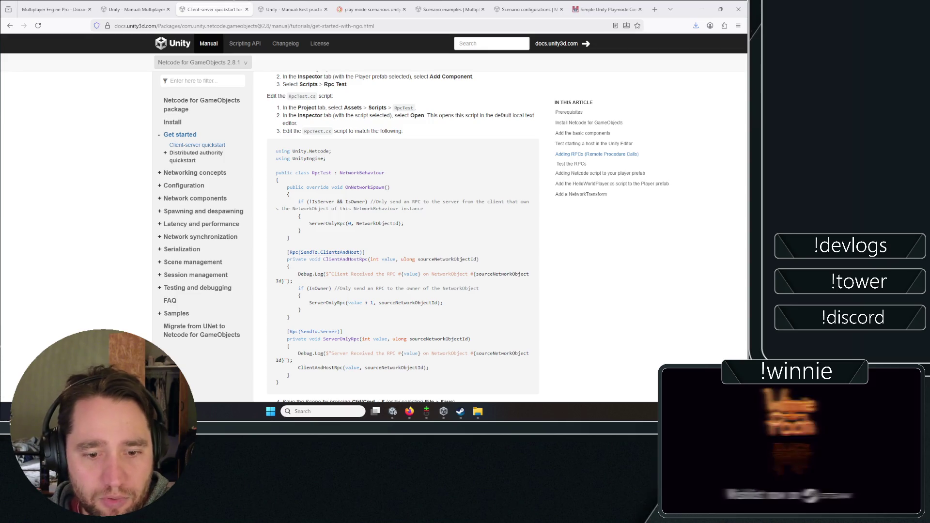
# Launch Sloppyfriend.exe from the FriendSloppp build folder in File Explorer.
pyautogui.click(478, 411)
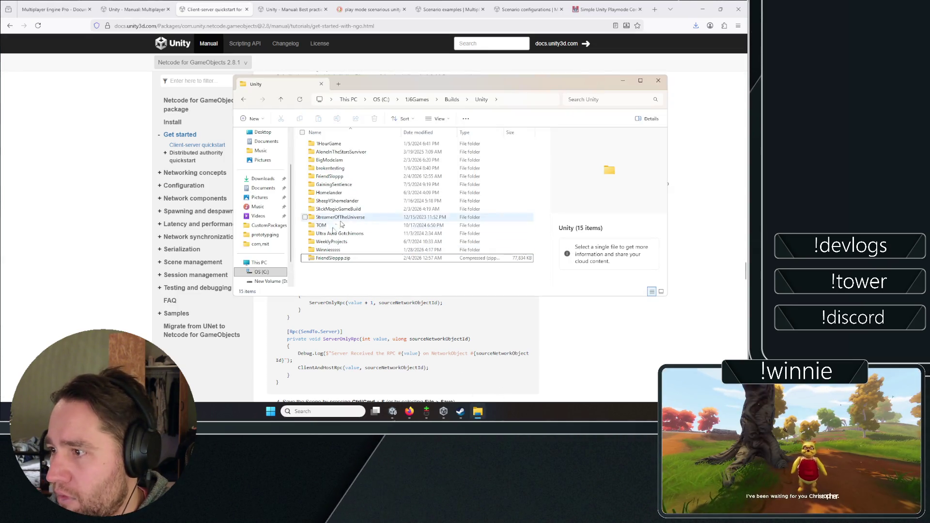
pyautogui.click(333, 176)
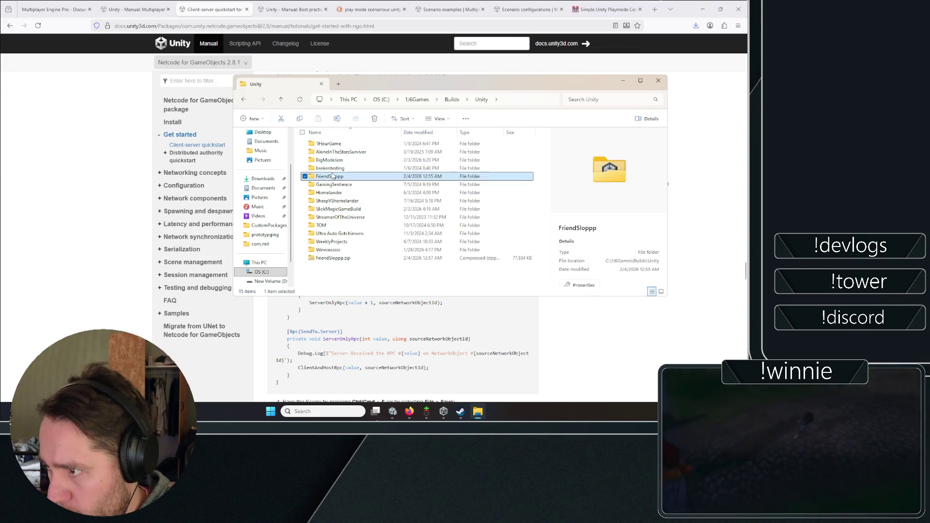
pyautogui.doubleClick(332, 176)
pyautogui.click(332, 176)
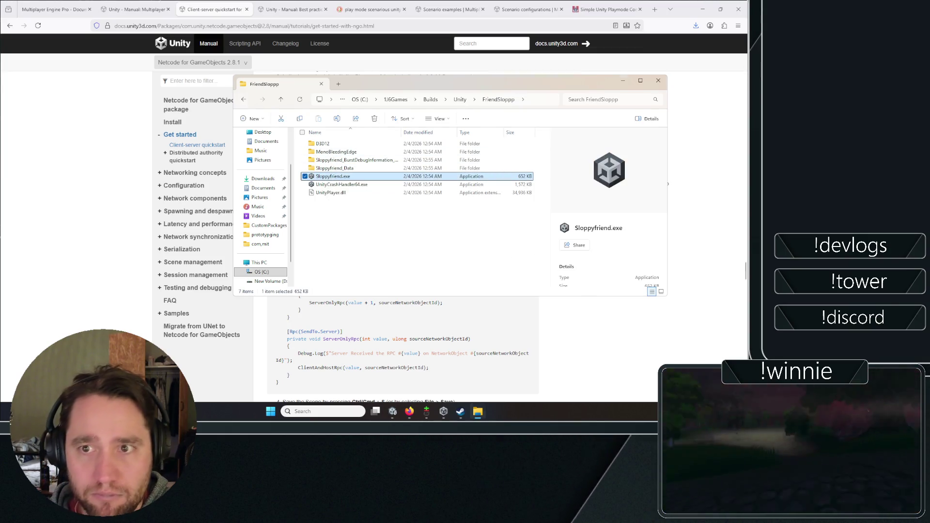
pyautogui.press('Return')
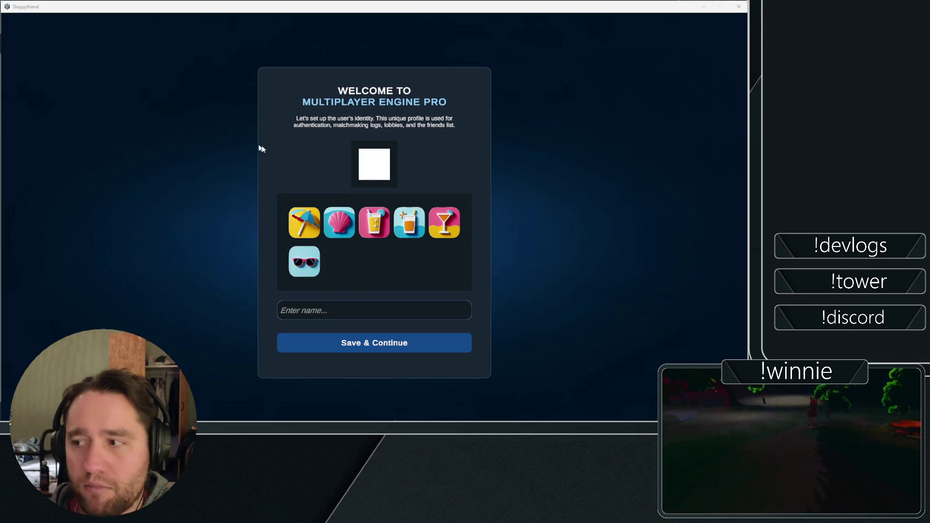
# Enter a player name for the seashell-avatar profile and save it.
pyautogui.click(359, 307)
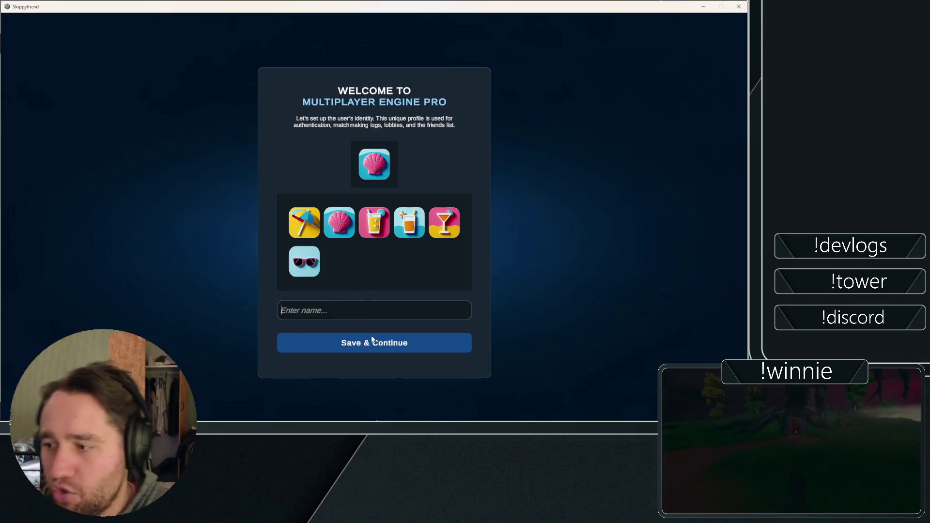
pyautogui.write('seashel')
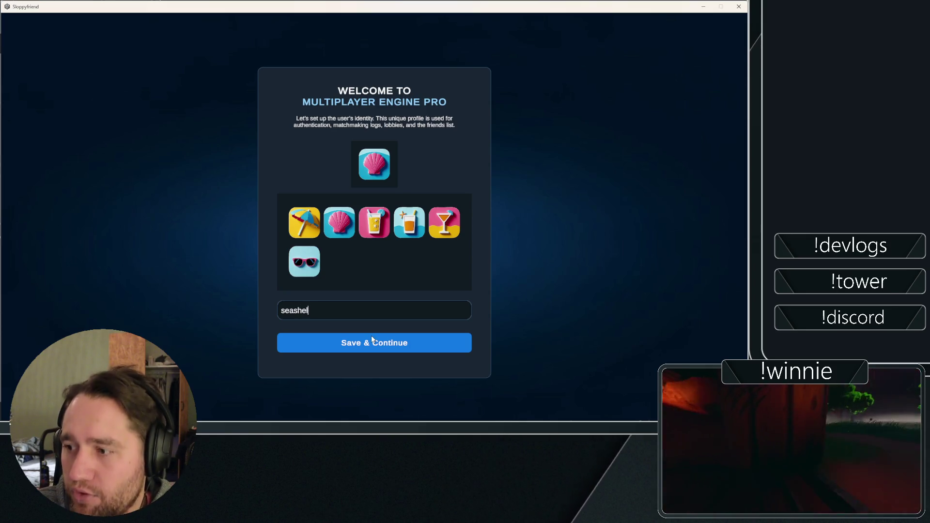
pyautogui.press('BackSpace')
pyautogui.press('BackSpace')
pyautogui.press('BackSpace')
pyautogui.write('Seashel')
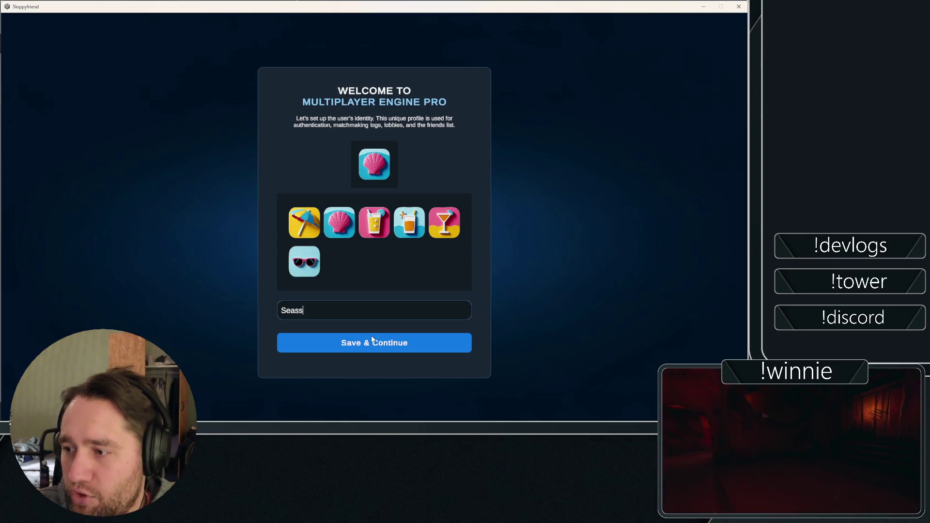
pyautogui.press('BackSpace')
pyautogui.press('BackSpace')
pyautogui.press('BackSpace')
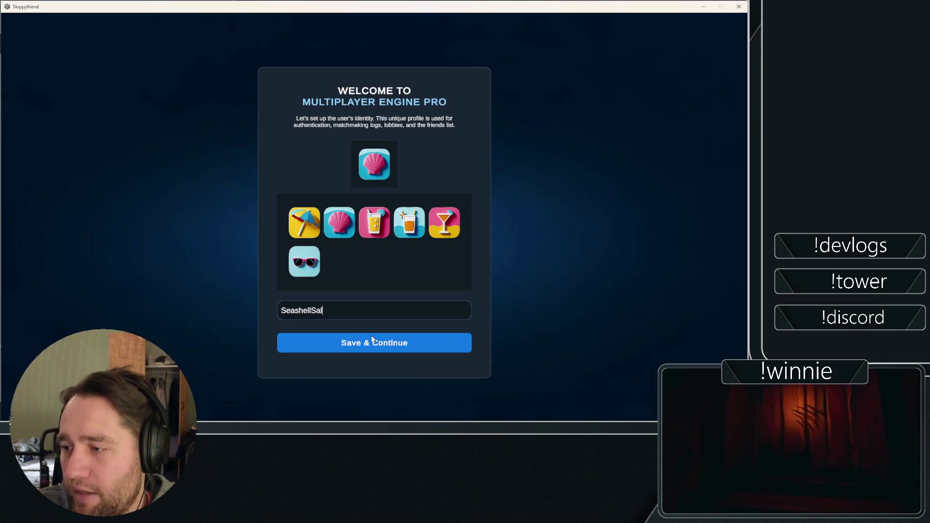
pyautogui.write('ly')
pyautogui.click(372, 341)
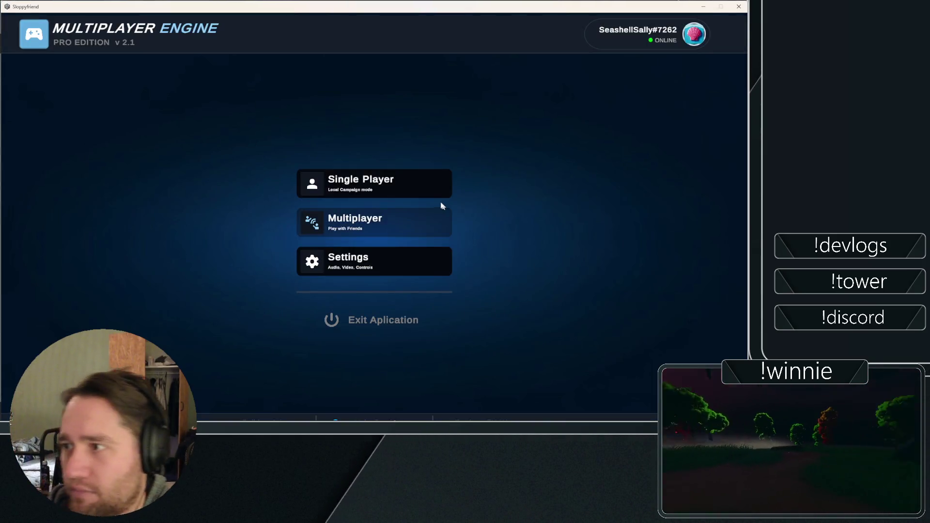
# Create the public FreeForAll lobby 'JoinMeBjorn' for four players from the Multiplayer menu.
pyautogui.click(352, 221)
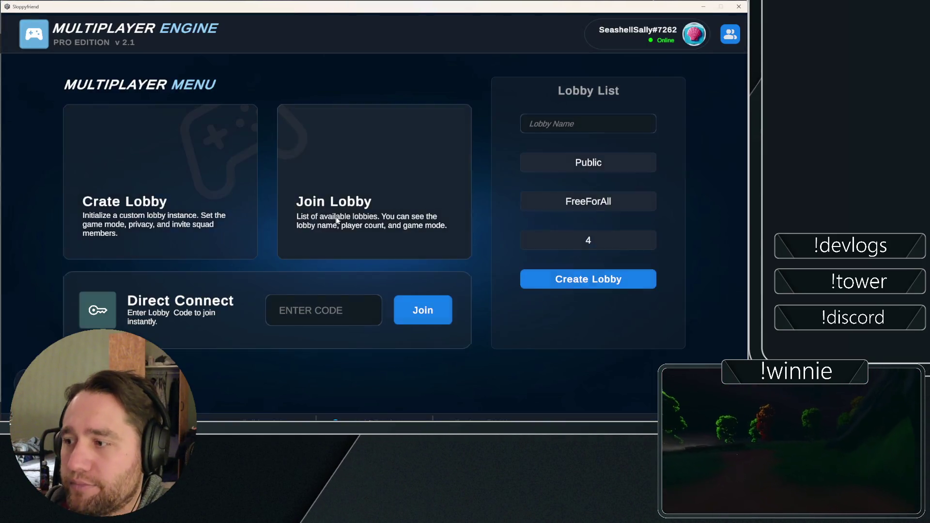
pyautogui.click(579, 121)
pyautogui.write('JoinMeBj')
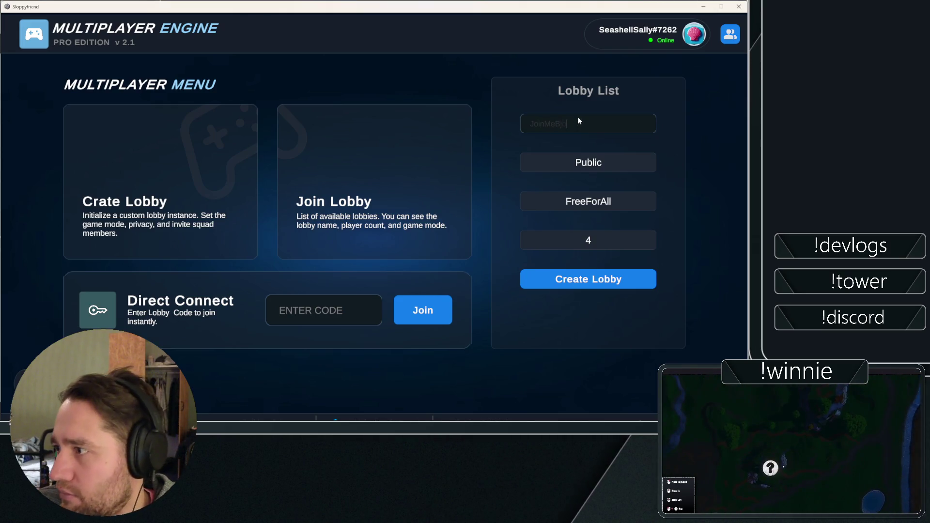
pyautogui.write('orn')
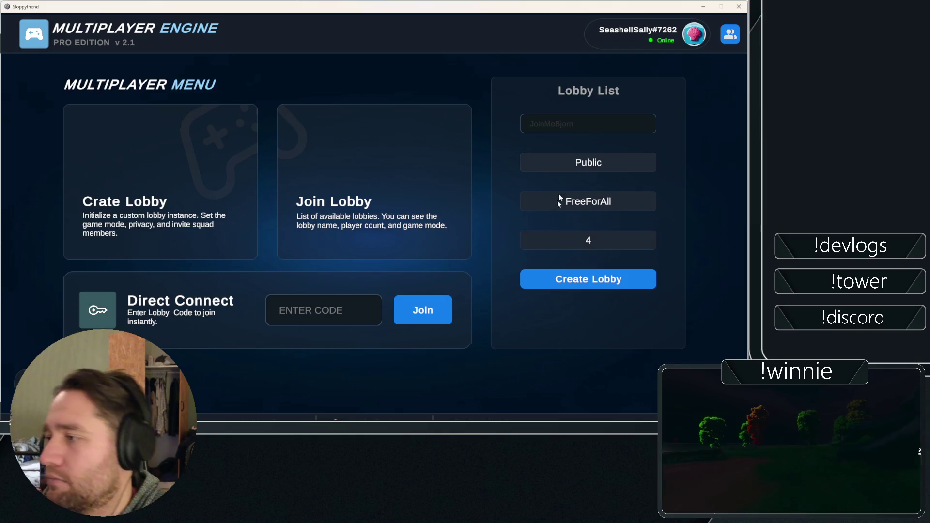
pyautogui.click(554, 284)
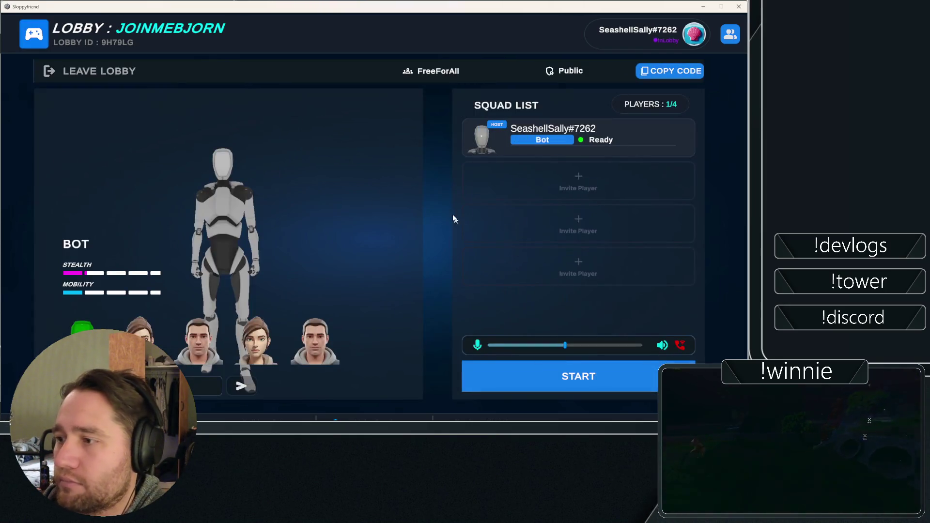
# Pick the Sarah character, raise the mic volume, reconnect voice chat, and start the match.
pyautogui.click(140, 329)
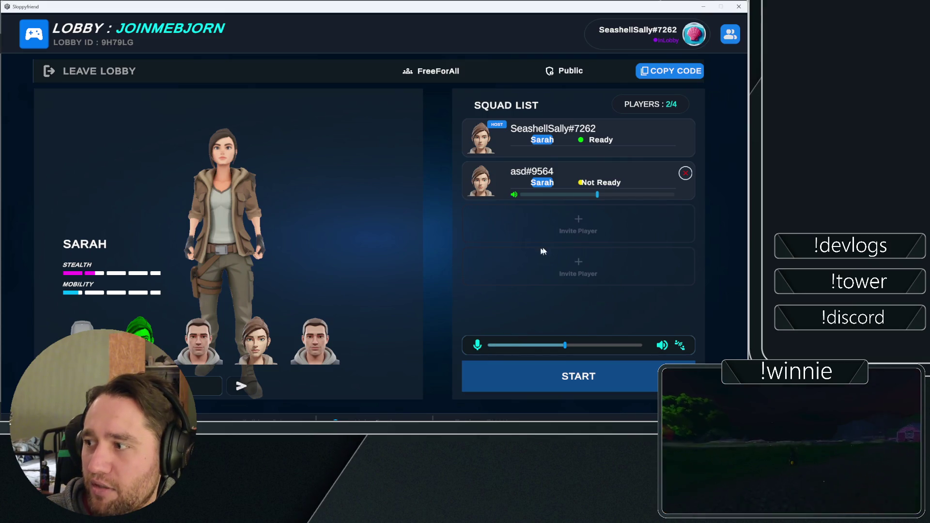
pyautogui.click(588, 346)
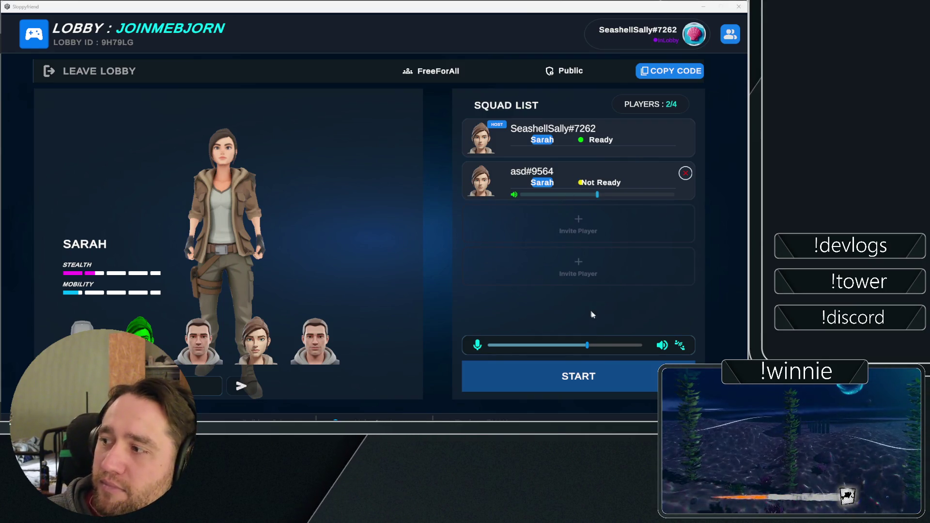
pyautogui.click(594, 346)
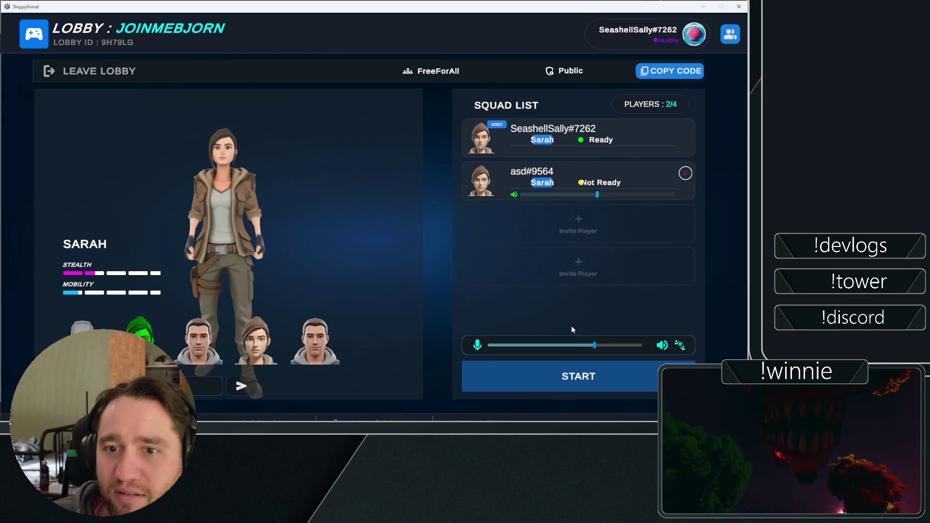
pyautogui.click(682, 347)
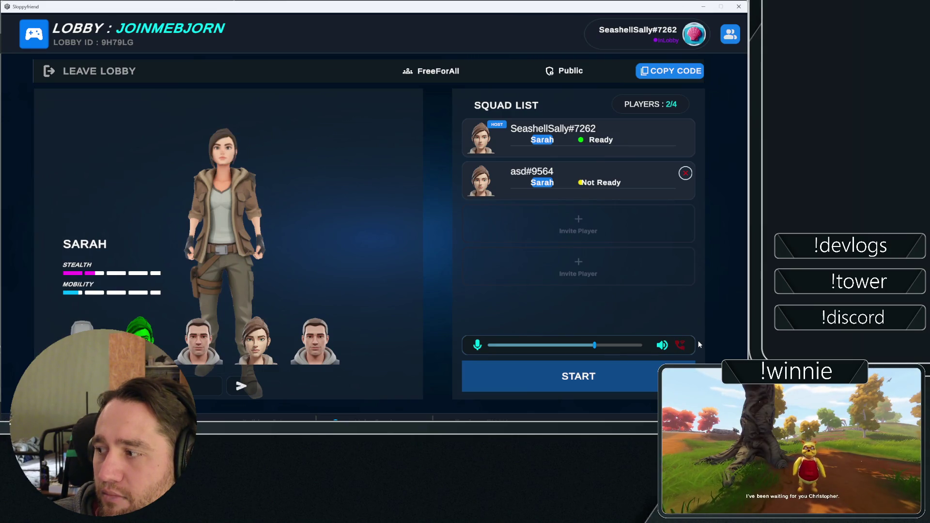
pyautogui.click(680, 346)
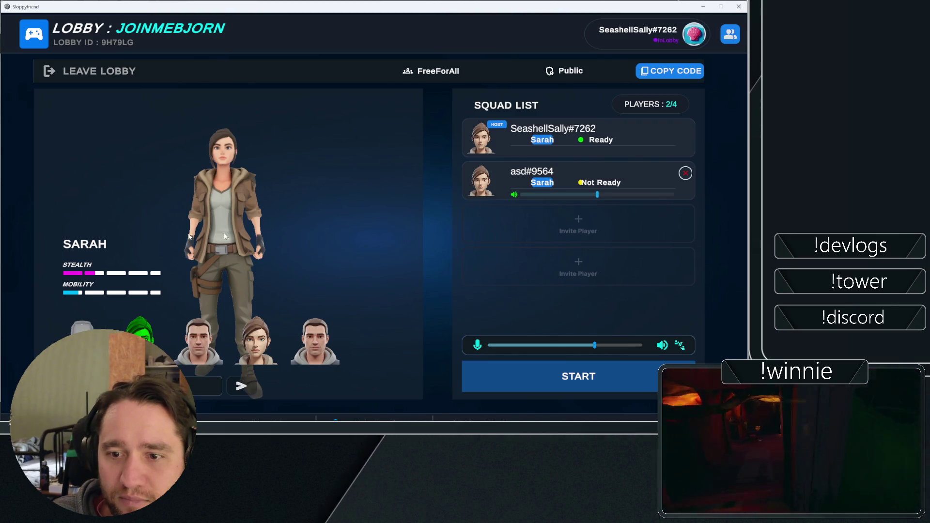
pyautogui.click(547, 379)
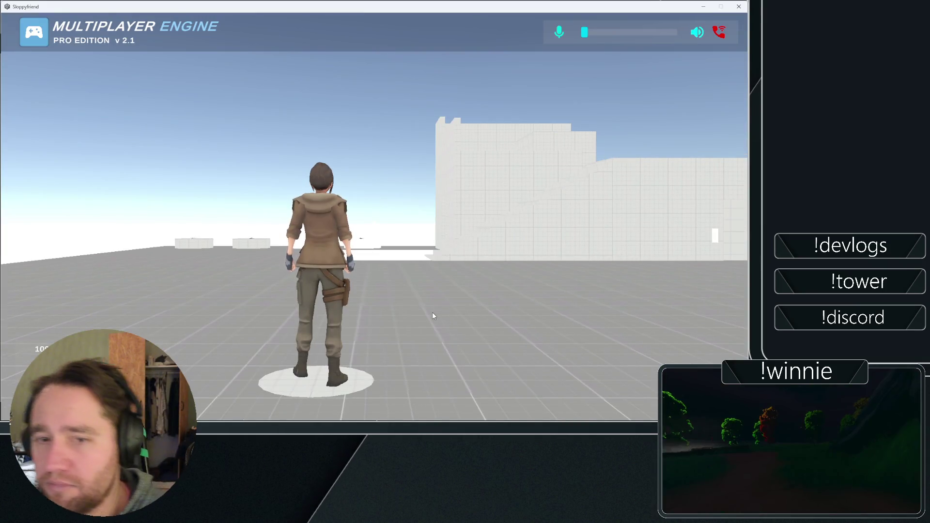
# Run the character toward the other player, jumping up the stepped white walls.
pyautogui.click(478, 298)
pyautogui.press('w')
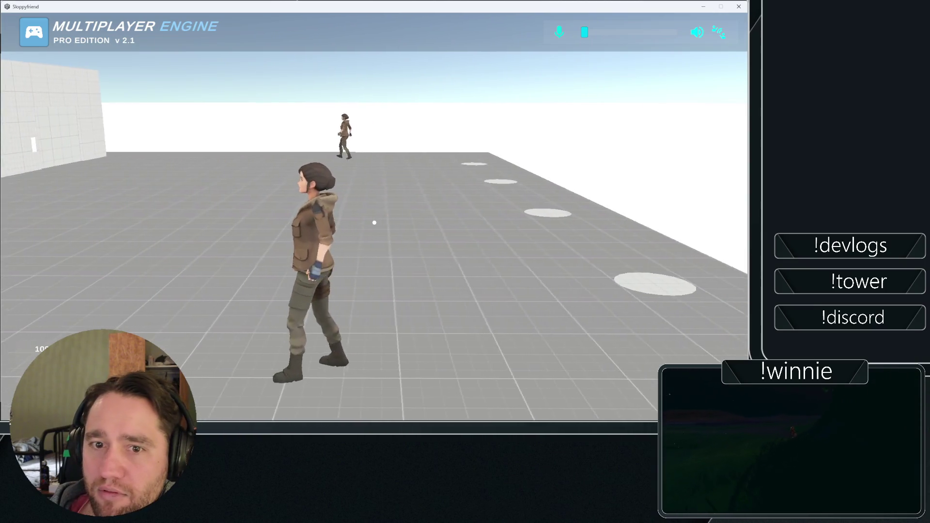
pyautogui.press('w')
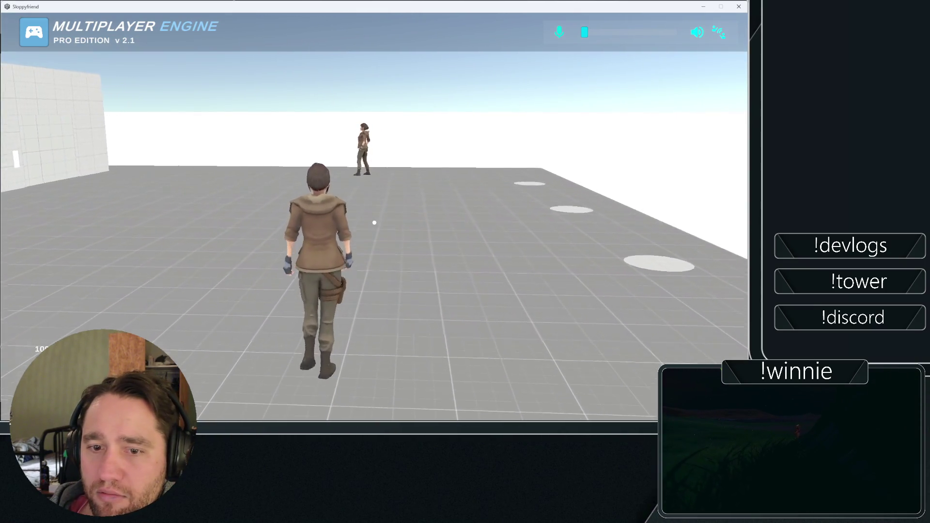
pyautogui.press('a')
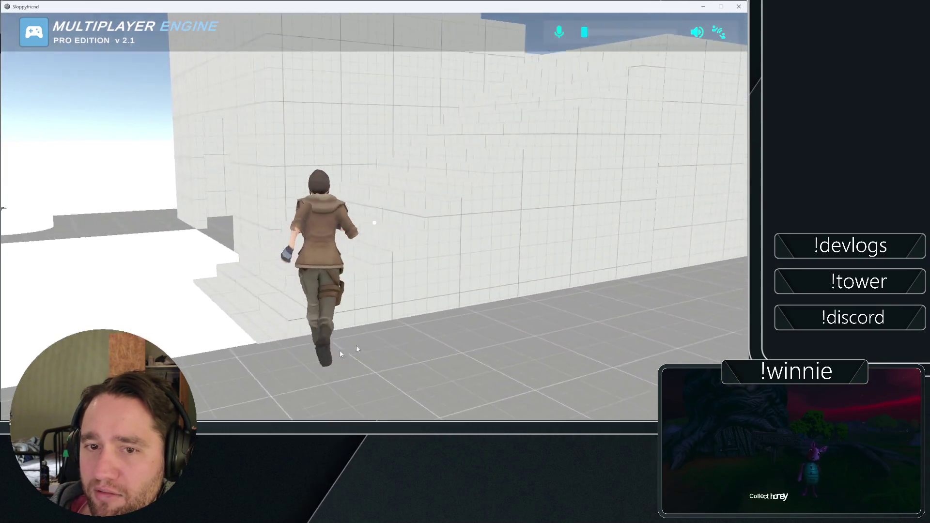
pyautogui.press('space')
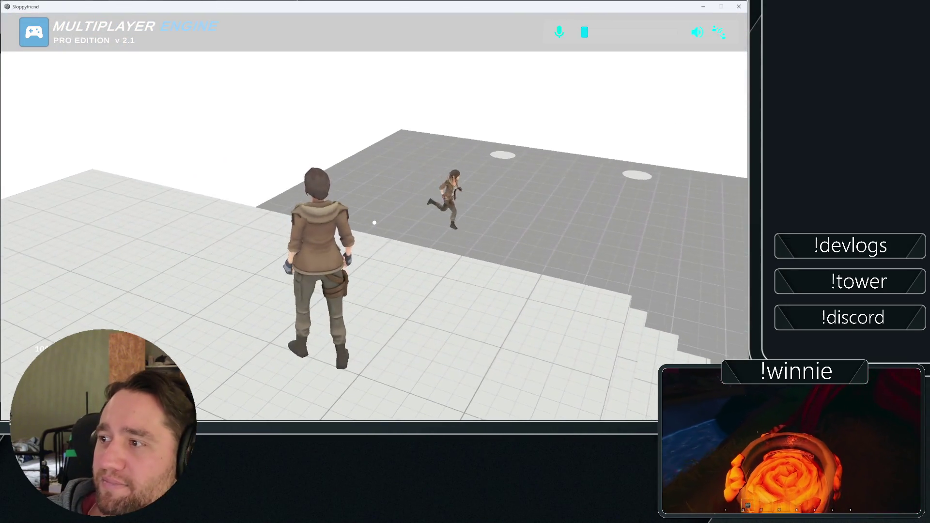
pyautogui.press('w')
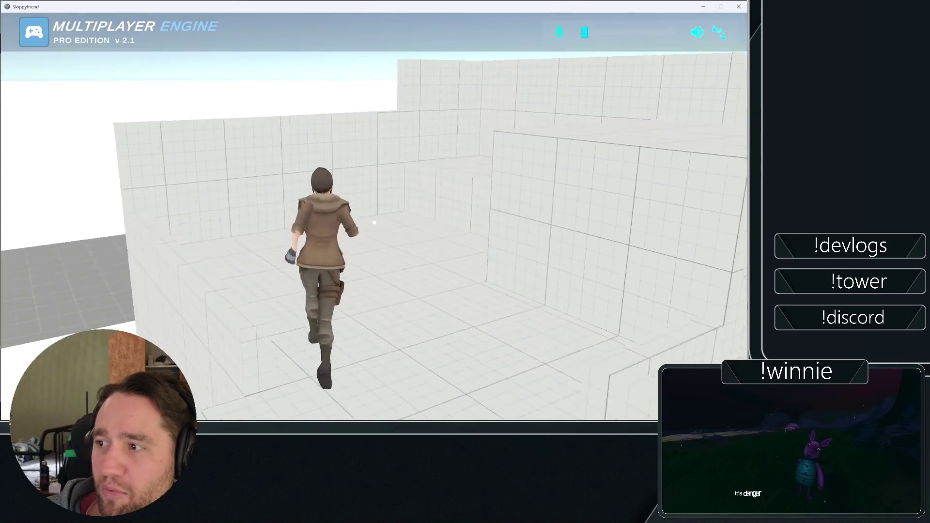
pyautogui.press('space')
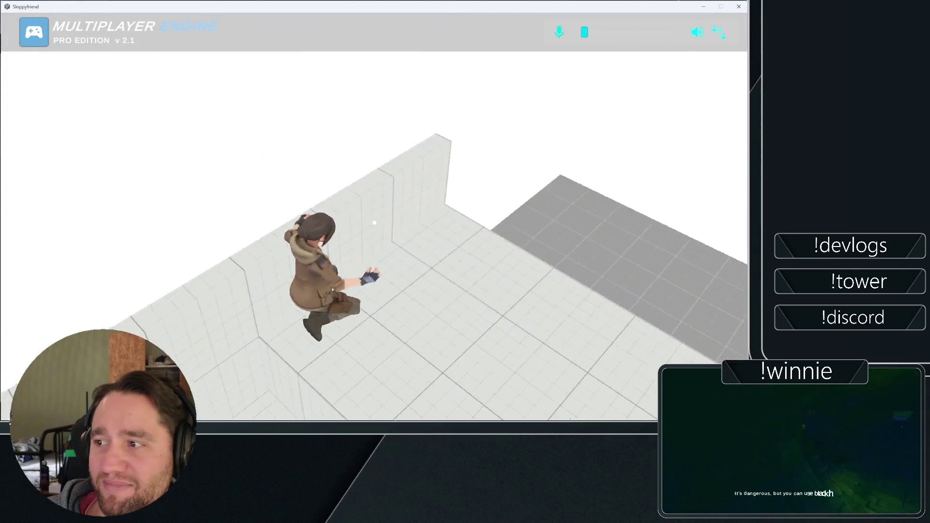
pyautogui.press('w')
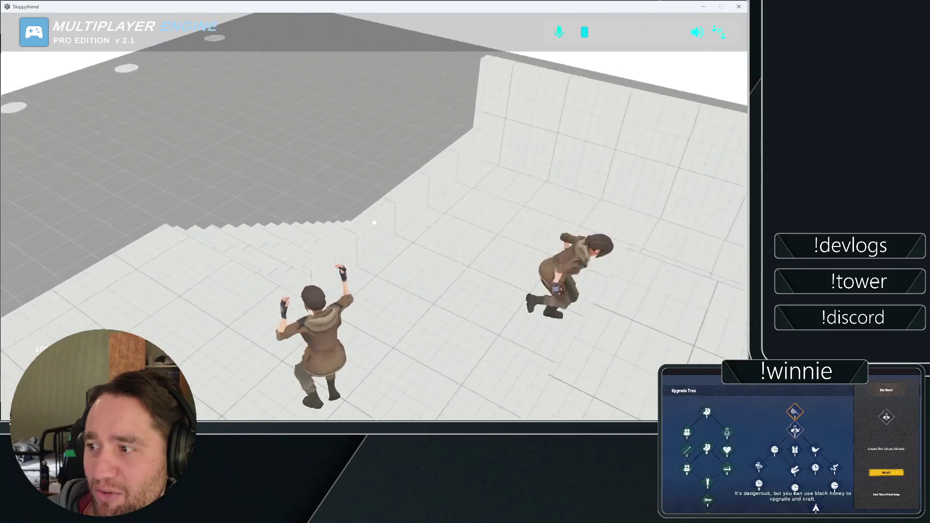
pyautogui.press('w')
pyautogui.press('space')
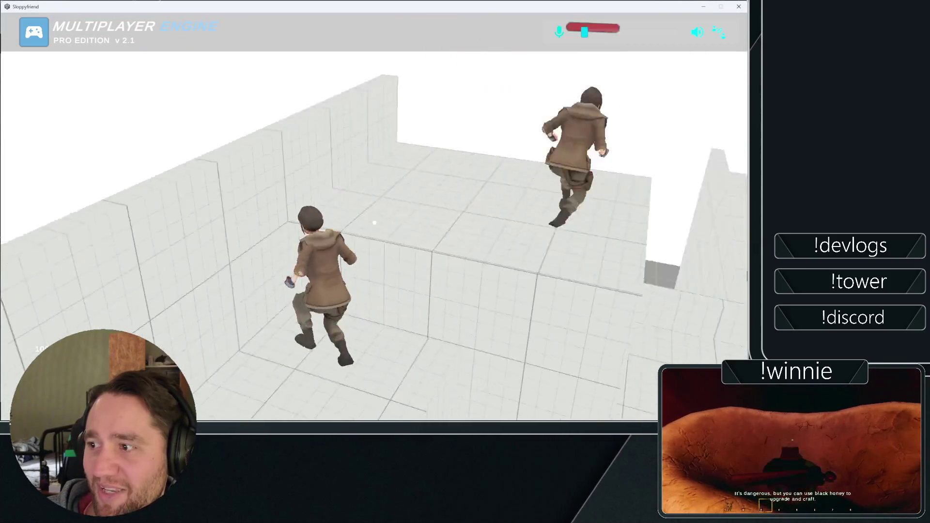
pyautogui.press('w')
pyautogui.press('w')
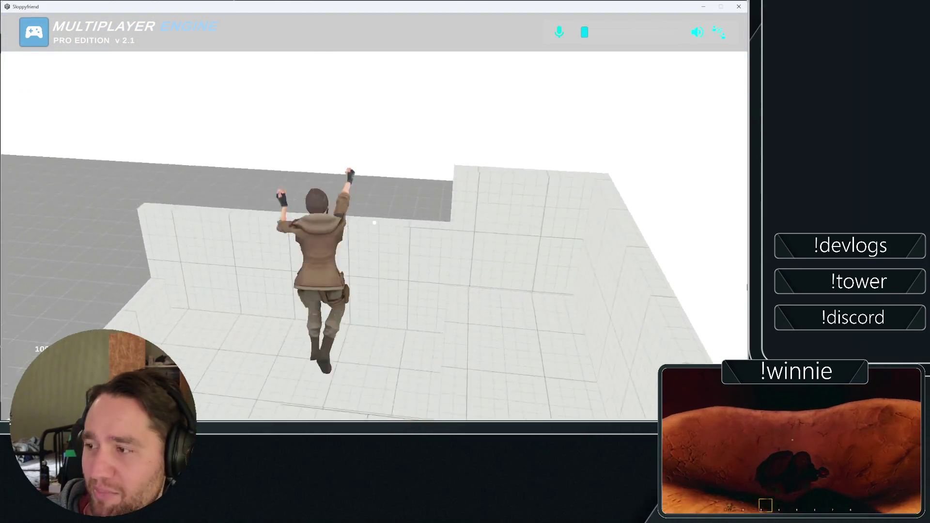
# Climb onto the platform and cross the pedestals.
pyautogui.press('w')
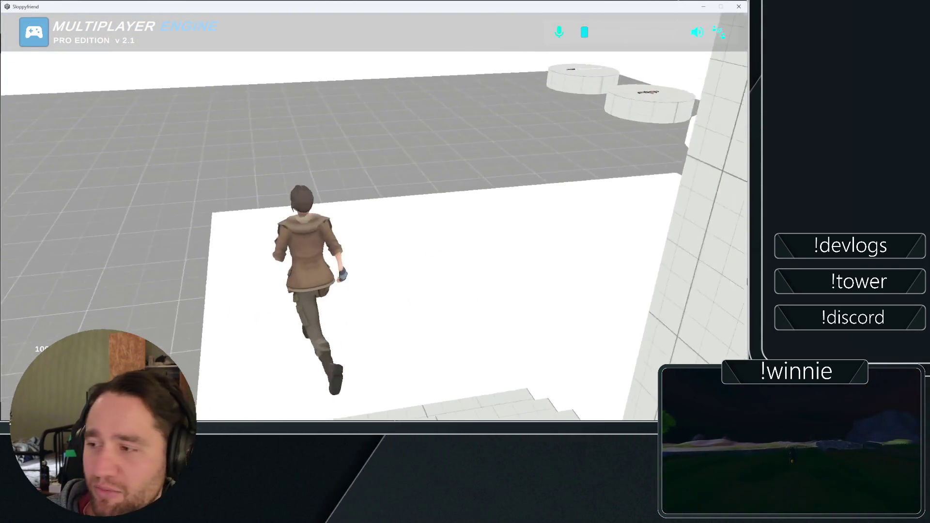
pyautogui.press('w')
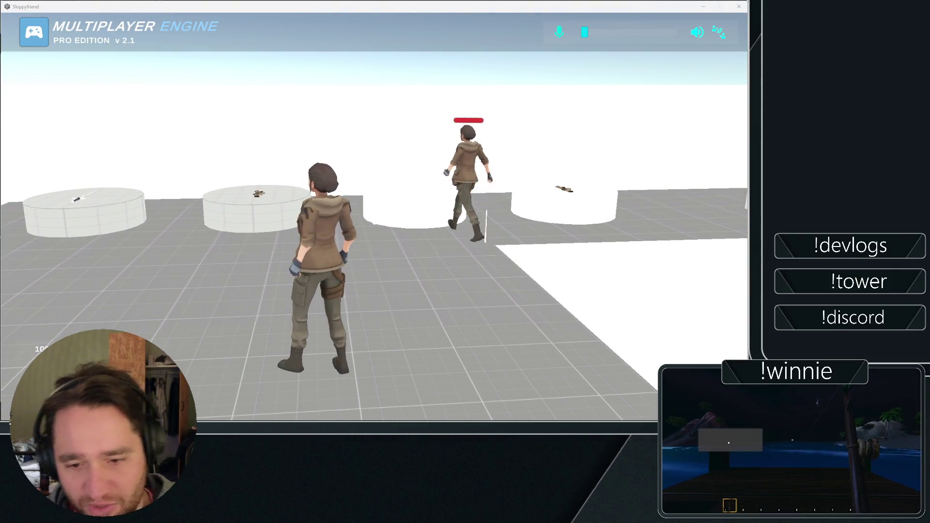
pyautogui.press('w')
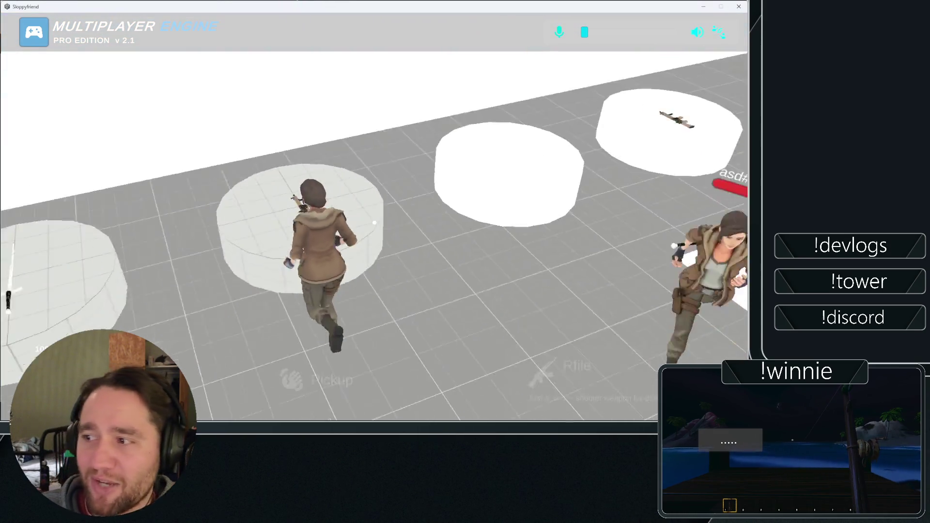
pyautogui.press('space')
pyautogui.press('s')
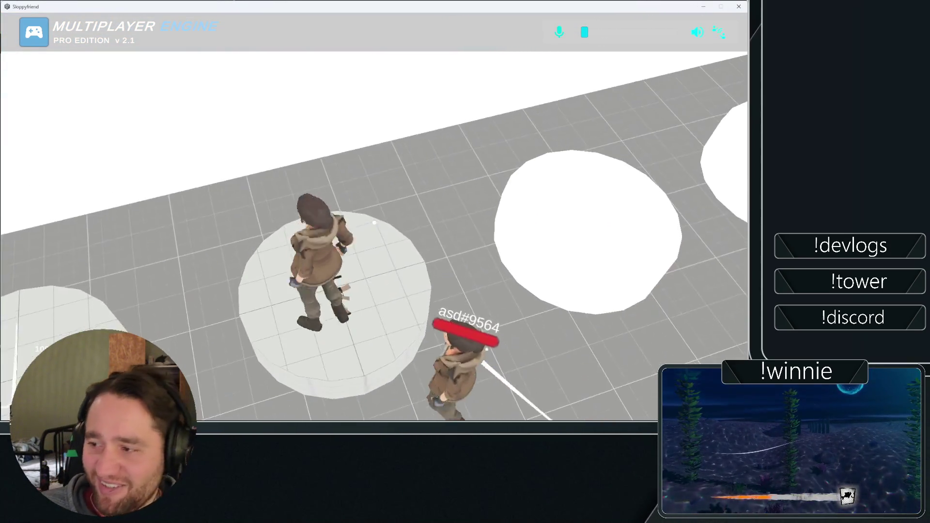
pyautogui.press('w')
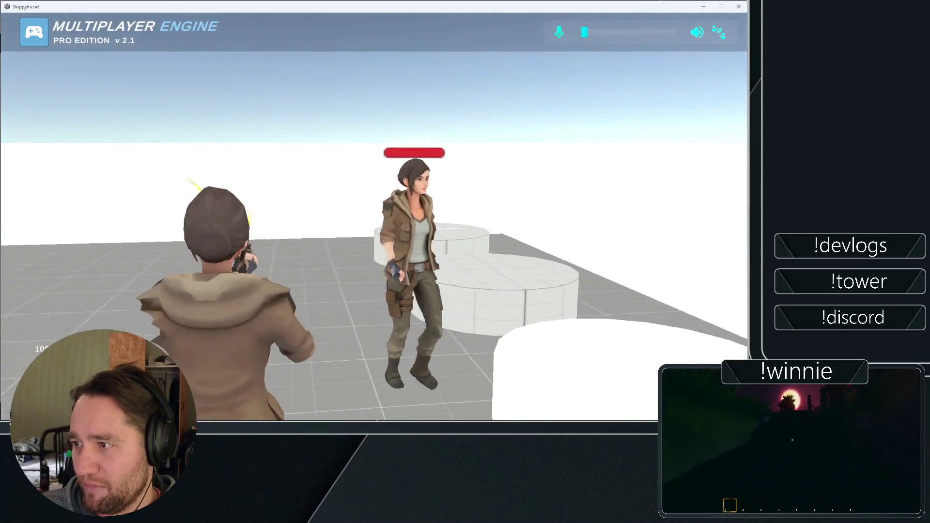
# Shoot repeatedly at the other player to drain her health.
pyautogui.click(374, 223)
pyautogui.click(374, 223)
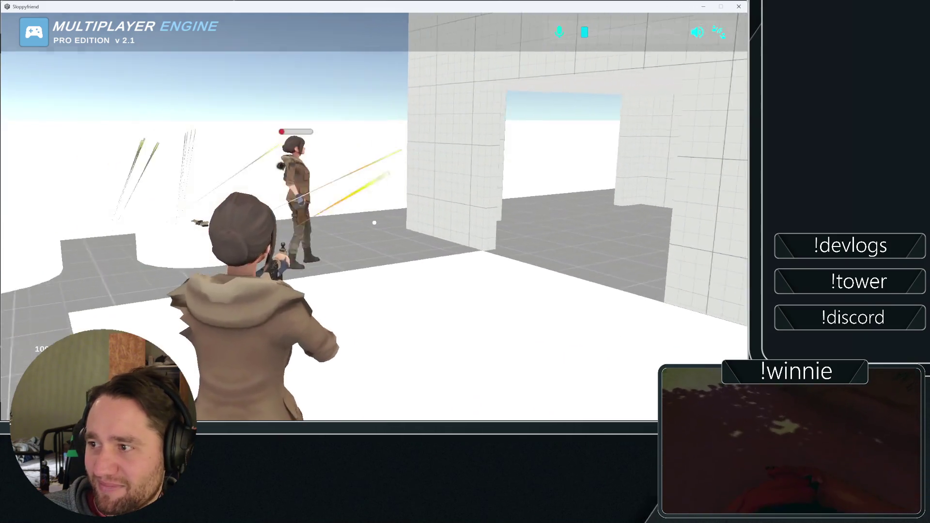
pyautogui.click(374, 223)
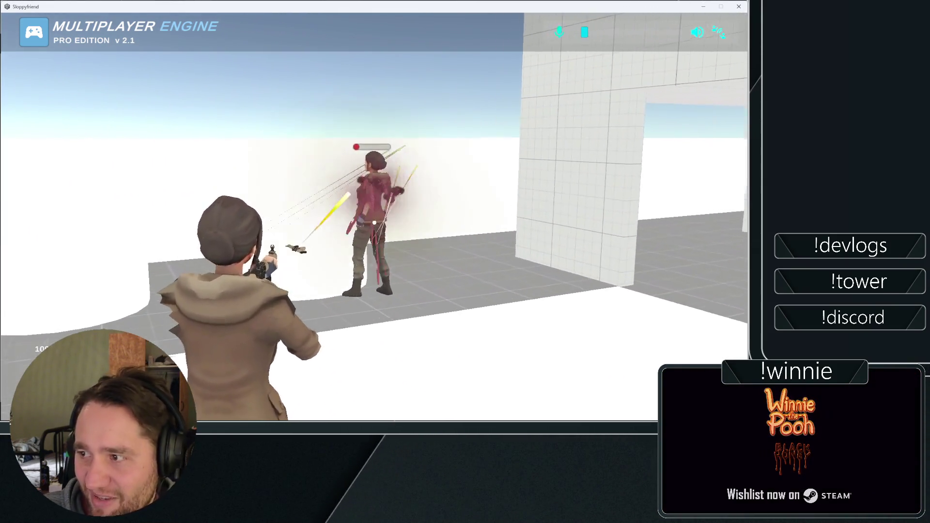
pyautogui.click(374, 223)
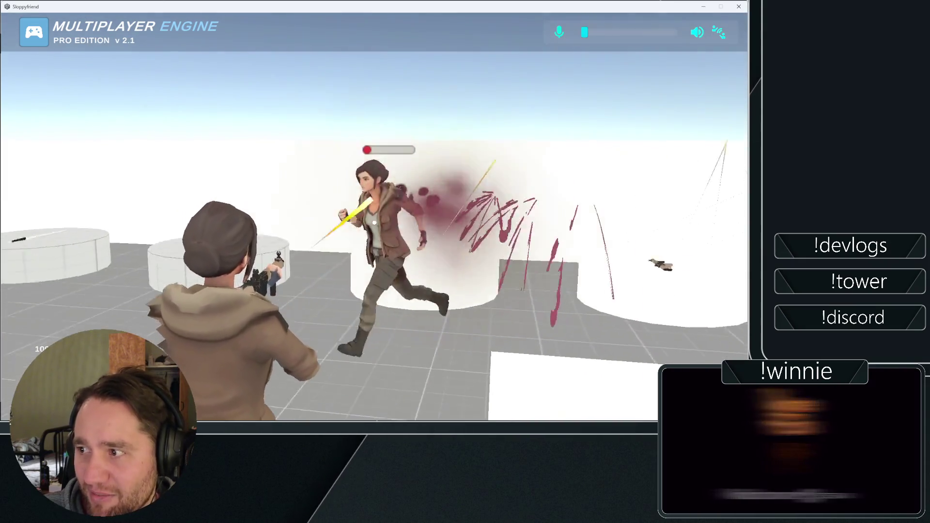
pyautogui.click(374, 223)
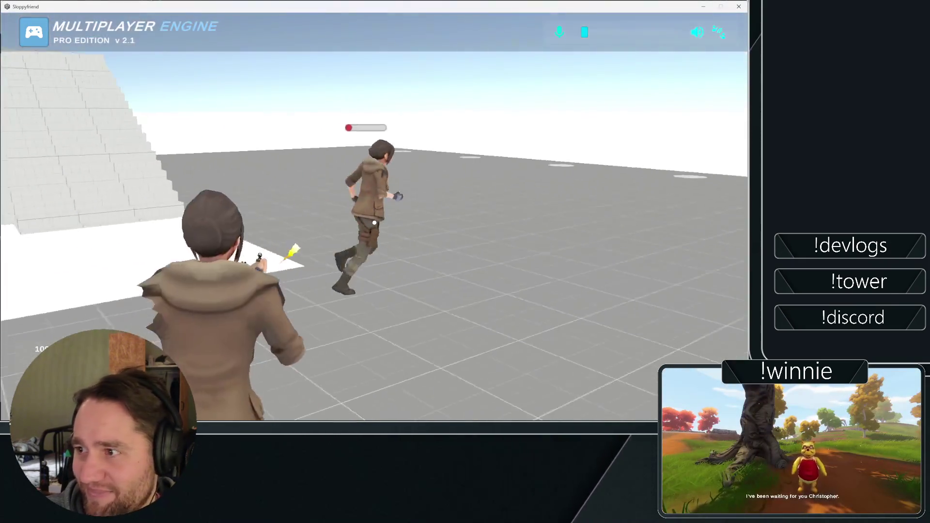
pyautogui.click(374, 223)
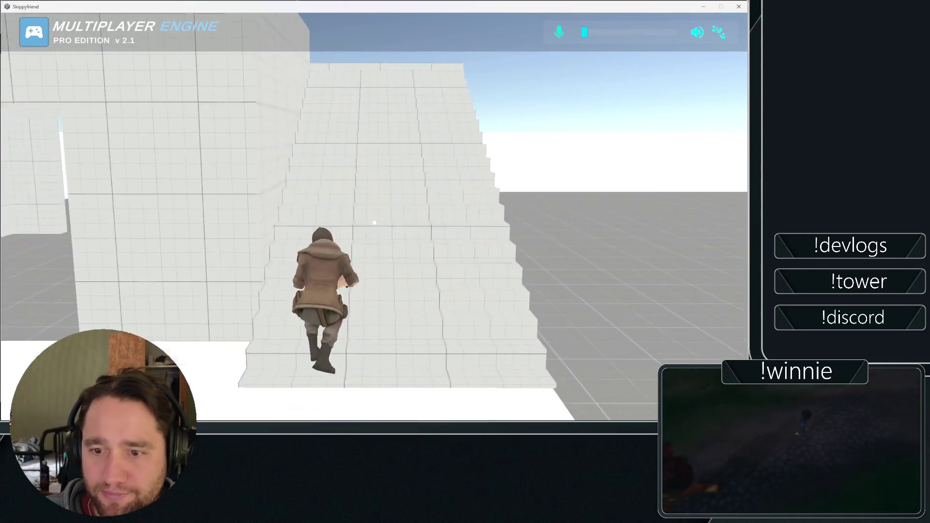
# Run up the white staircase and across the grid floor, then quit with Alt+F4.
pyautogui.press('w')
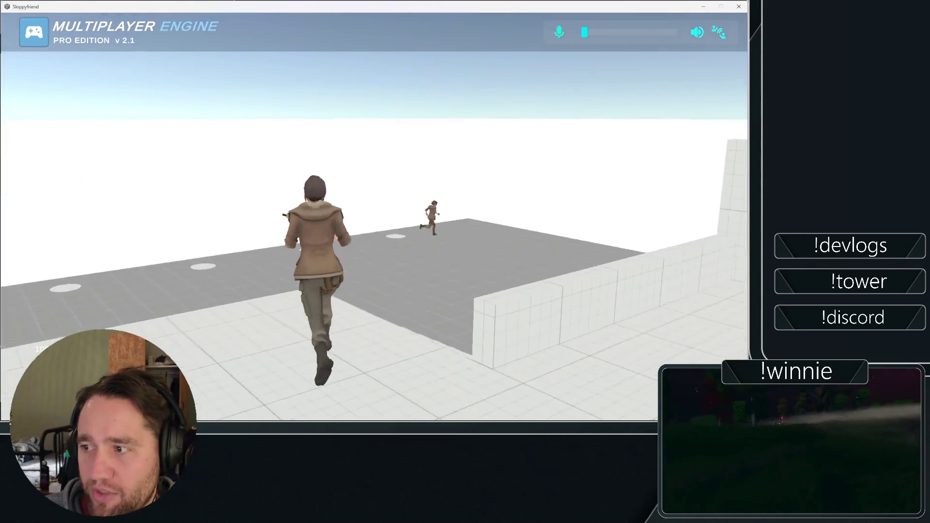
pyautogui.press('w')
pyautogui.press('w')
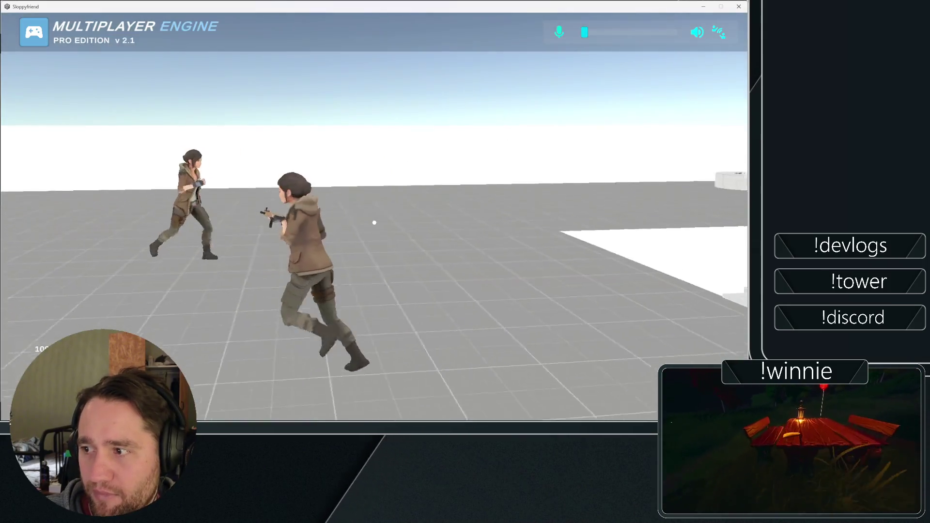
pyautogui.press('w')
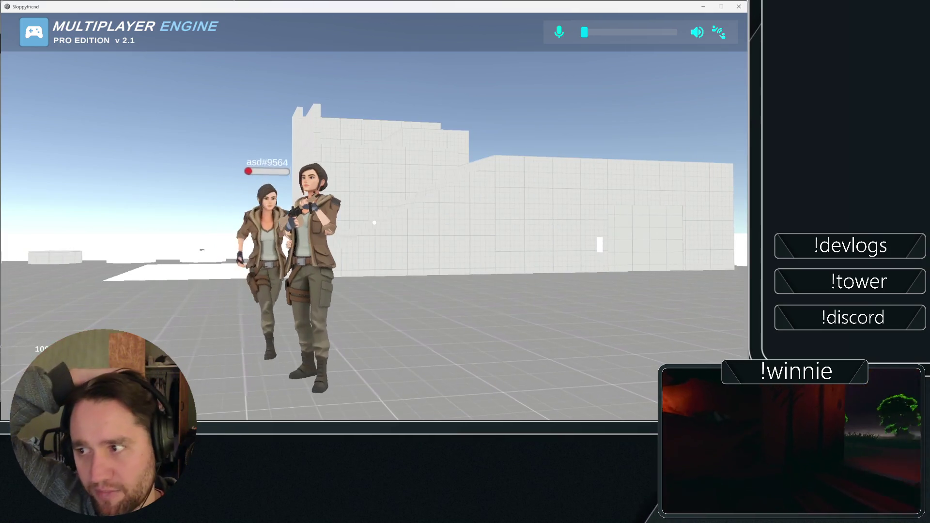
pyautogui.press('w')
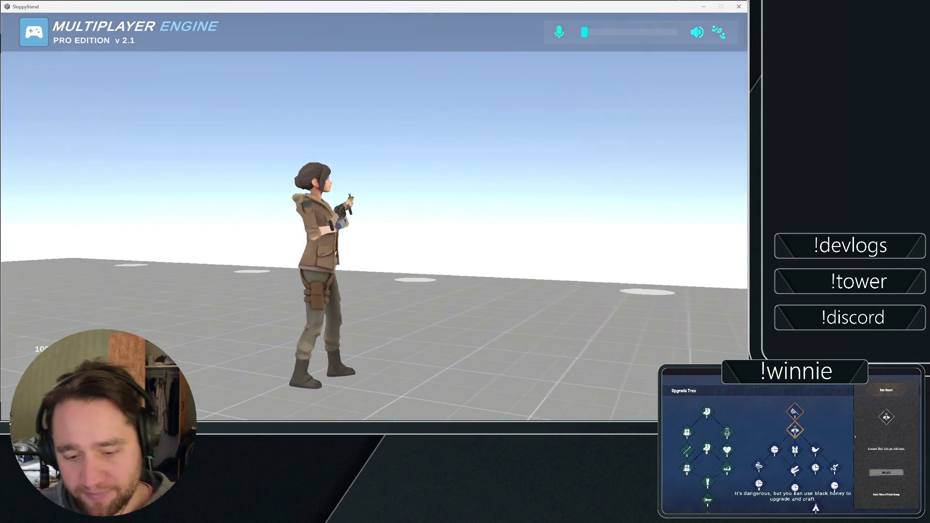
pyautogui.hotkey('alt', 'F4')
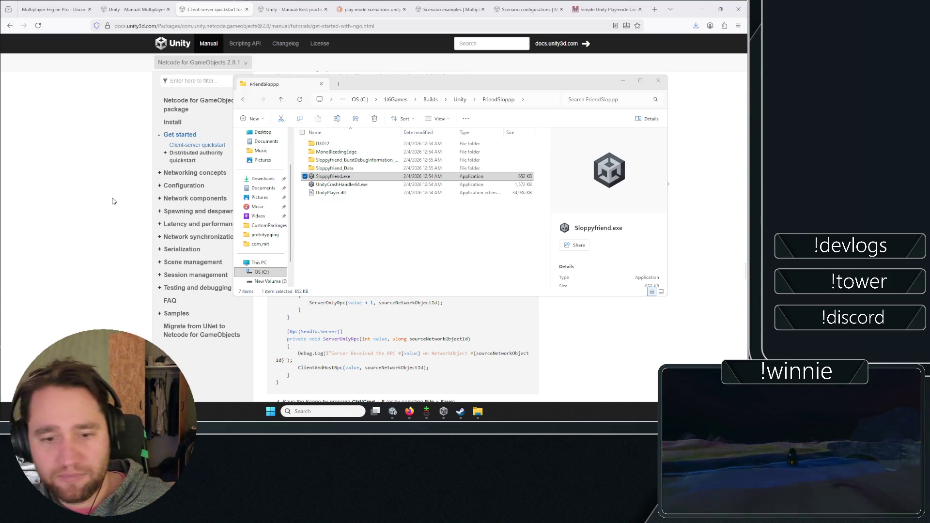
# Bring the Unity Editor with the Sloppyfriend Lobby scene to the front.
pyautogui.click(352, 332)
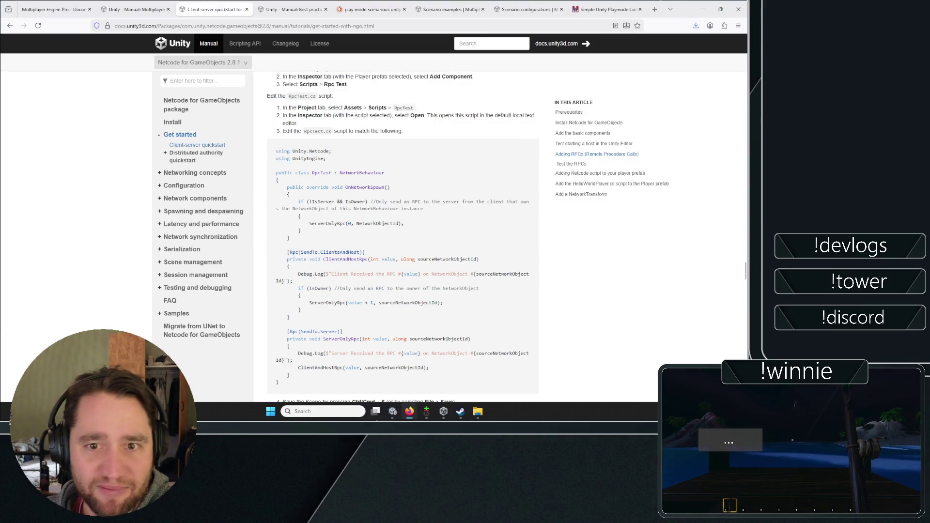
pyautogui.click(392, 411)
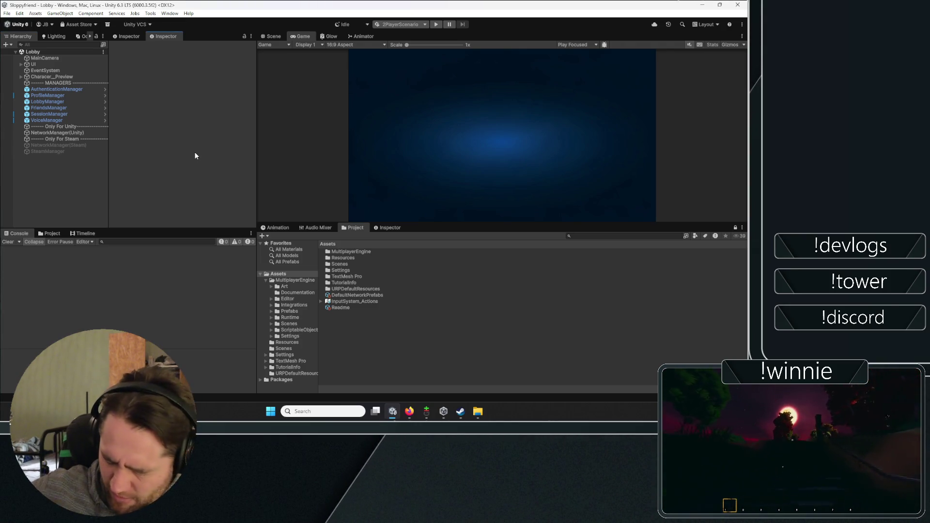
pyautogui.click(353, 270)
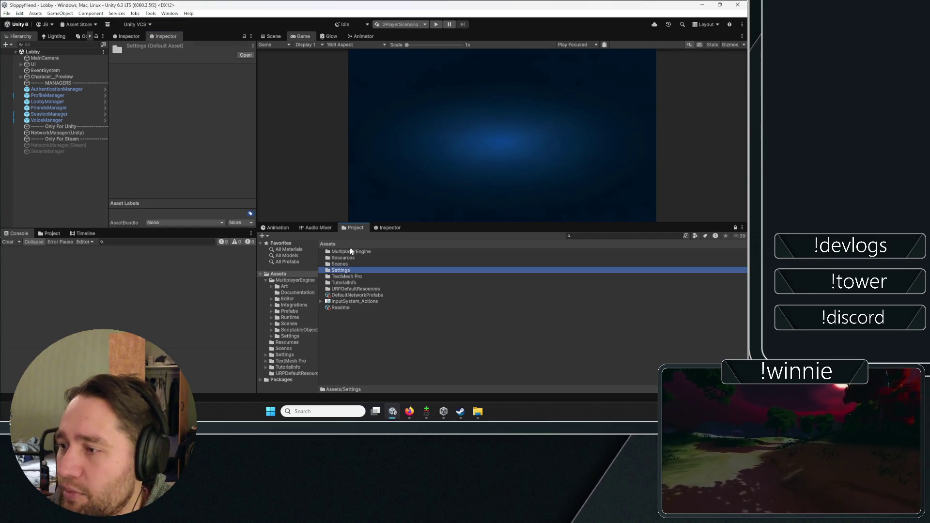
# Load the Game scene from MultiplayerEngine > Scenes and inspect the Canvas's PlayerInfoPanel and Aim elements.
pyautogui.doubleClick(352, 251)
pyautogui.doubleClick(335, 290)
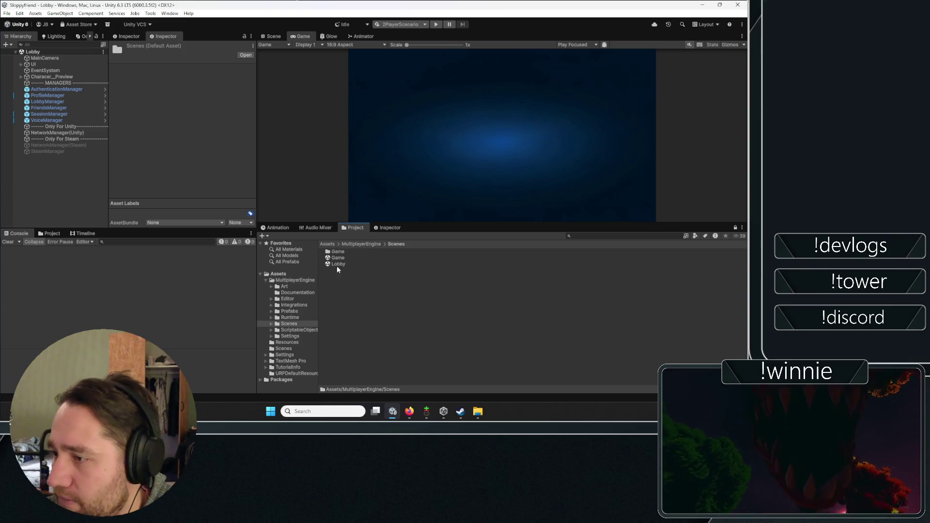
pyautogui.click(344, 259)
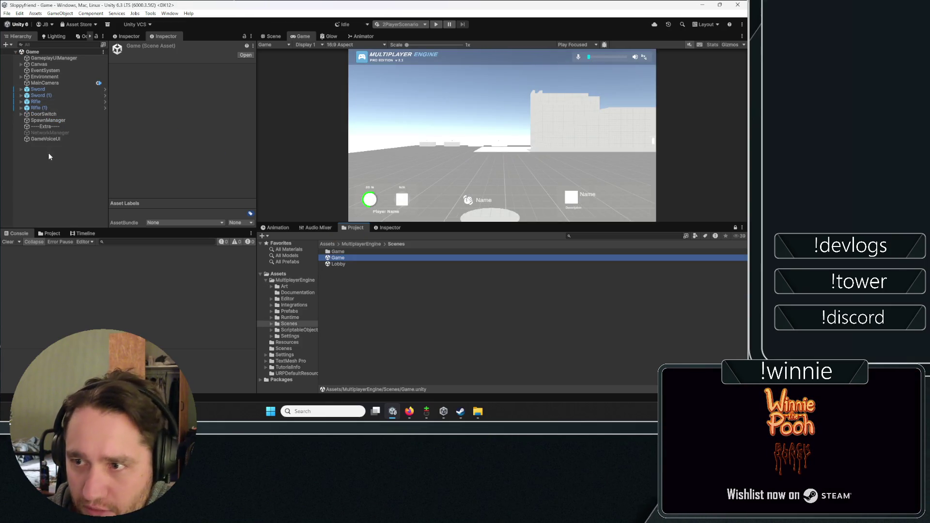
pyautogui.click(22, 76)
pyautogui.click(22, 77)
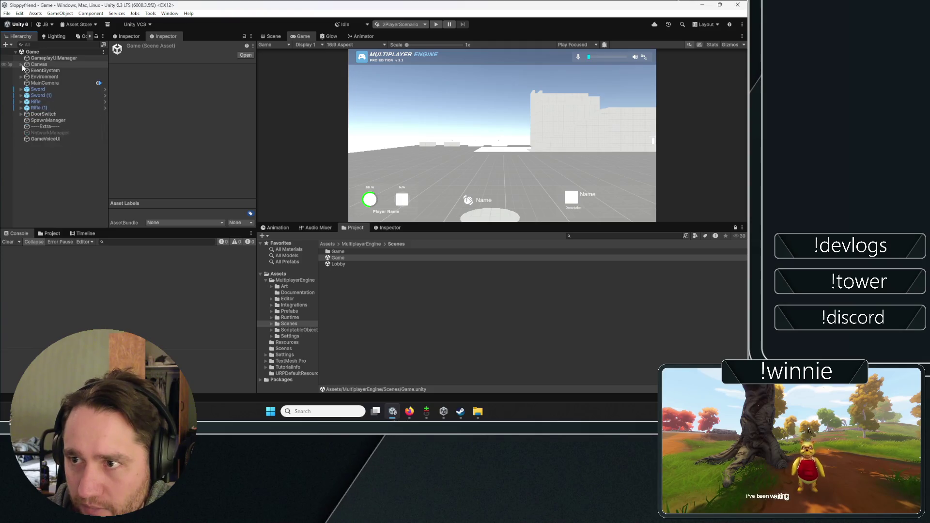
pyautogui.click(21, 64)
pyautogui.click(39, 89)
pyautogui.click(28, 83)
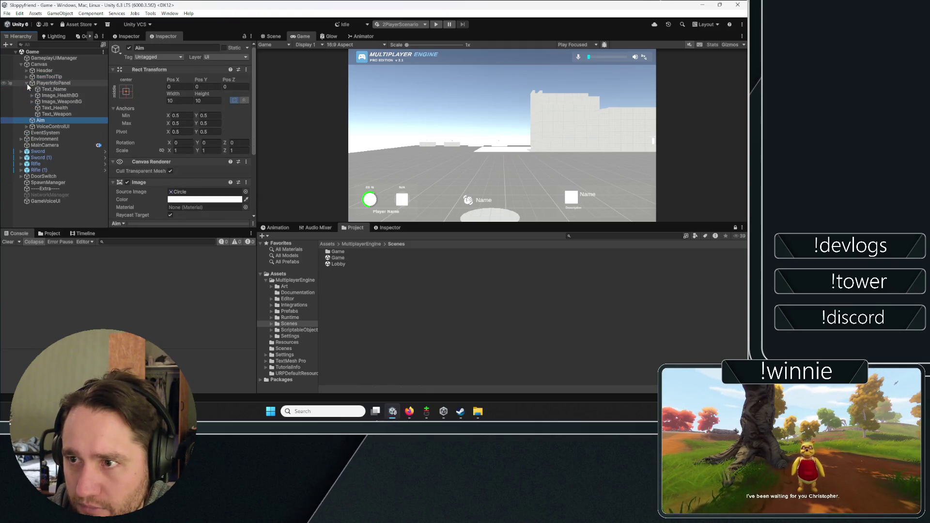
pyautogui.click(21, 64)
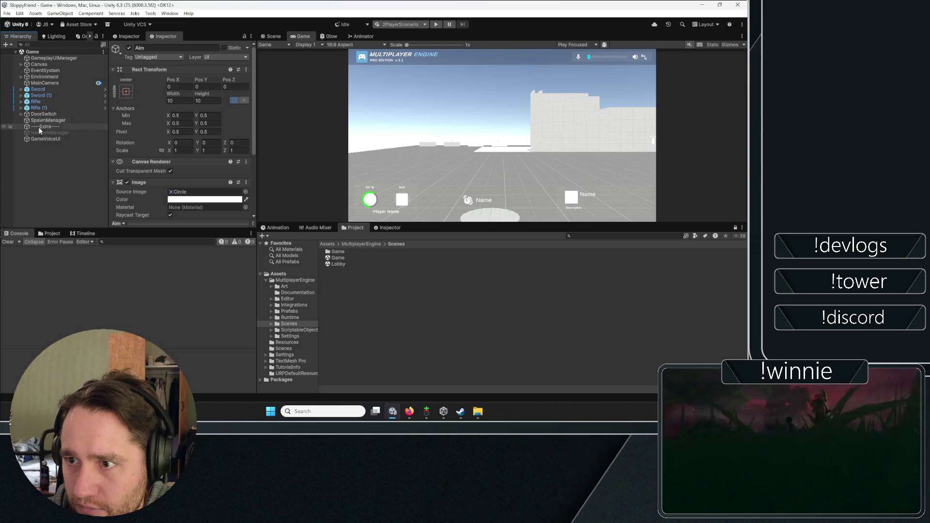
# Inspect the SpawnManager component's list of spawn points.
pyautogui.click(52, 60)
pyautogui.click(44, 120)
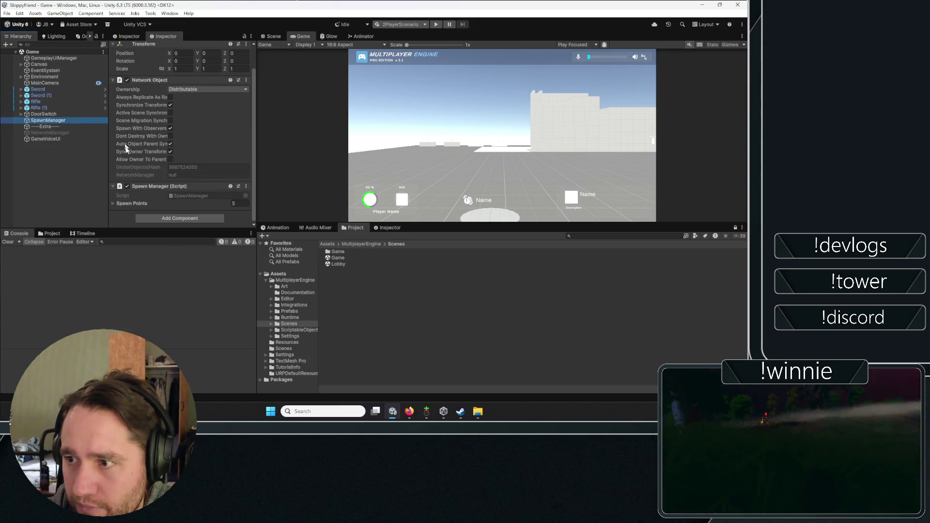
pyautogui.click(135, 202)
pyautogui.scroll(-2, 143, 155)
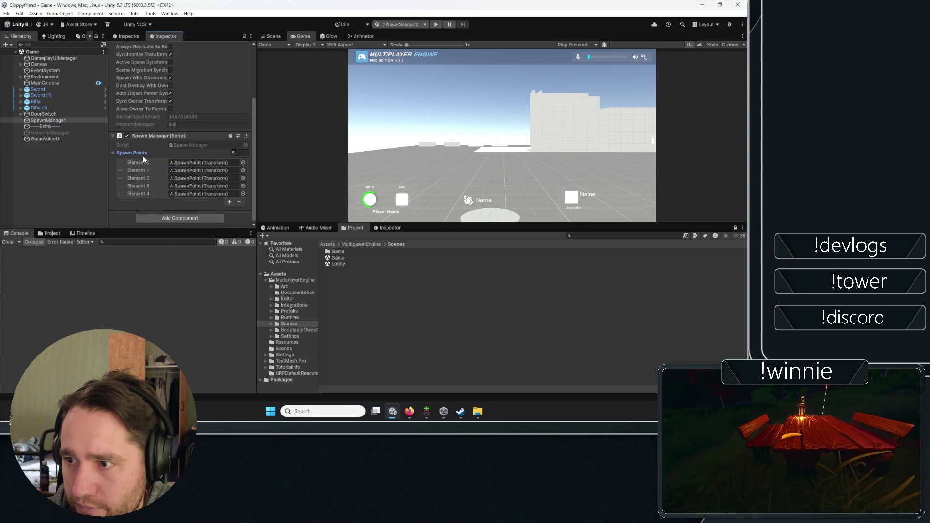
# Reopen the Lobby scene and locate NetworkManager(Unity)'s DefaultNetworkPrefabs asset.
pyautogui.click(339, 264)
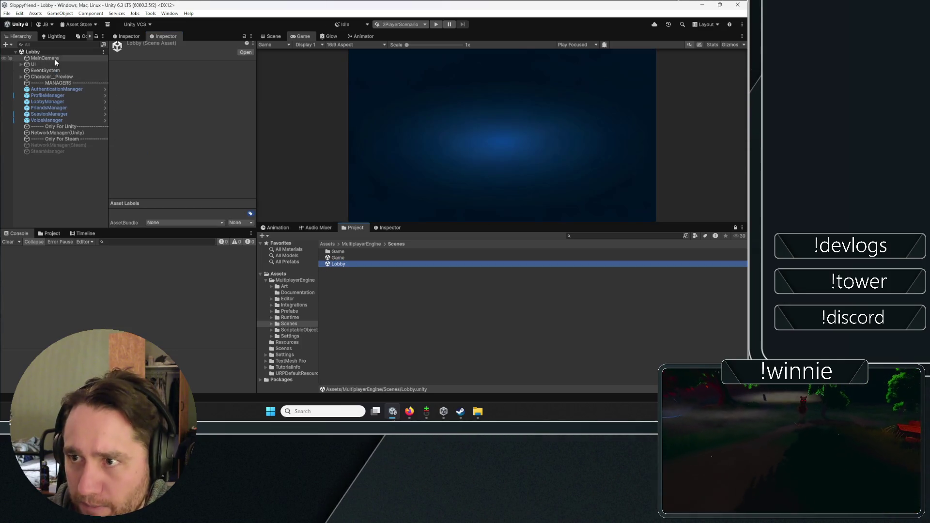
pyautogui.click(58, 133)
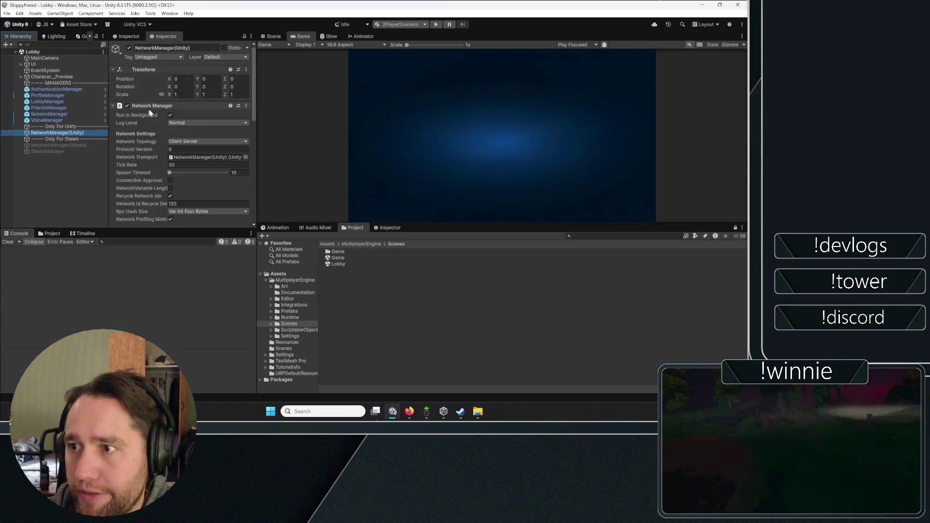
pyautogui.scroll(-1, 121, 156)
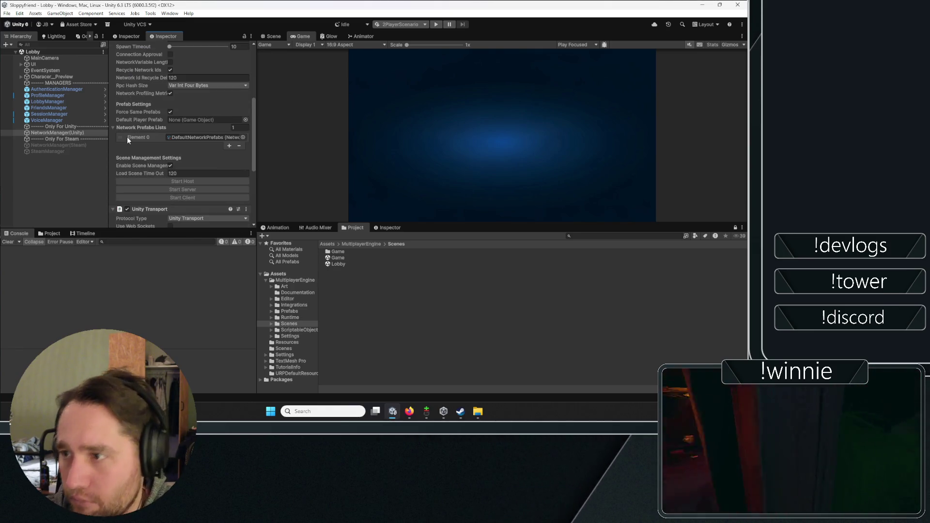
pyautogui.click(179, 138)
pyautogui.scroll(-5, 126, 139)
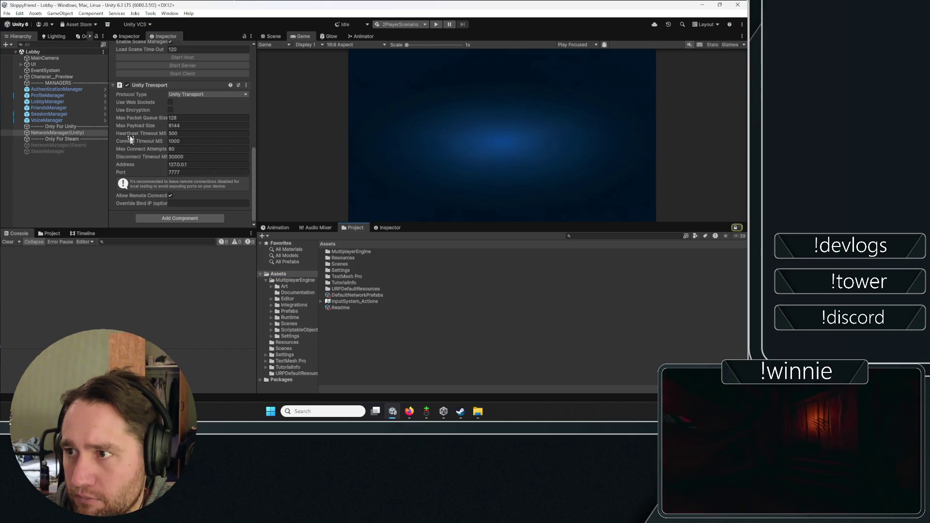
pyautogui.scroll(15, 129, 126)
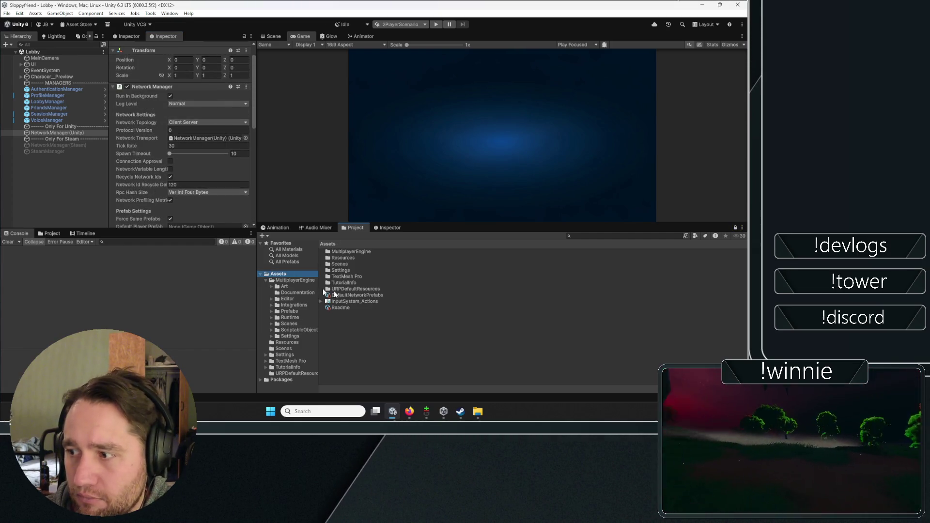
pyautogui.scroll(-6, 159, 159)
pyautogui.click(189, 118)
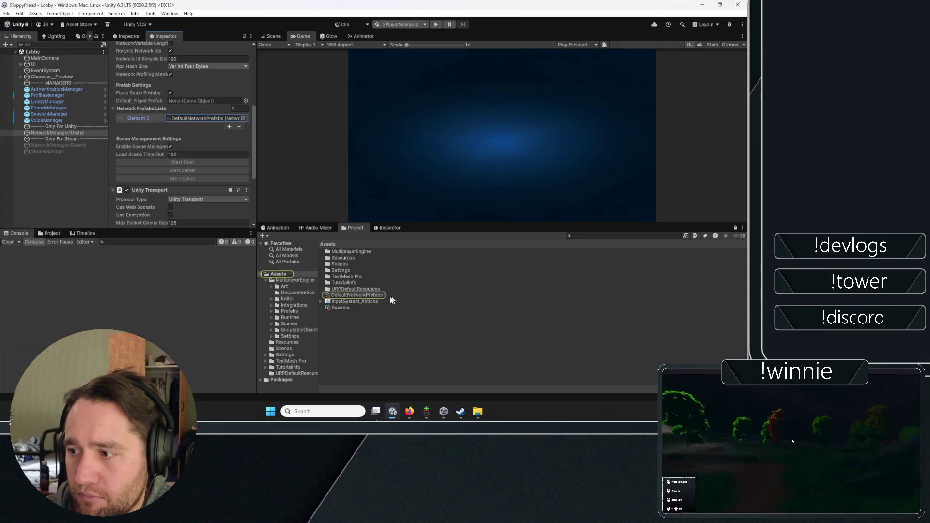
# Check the DefaultNetworkPrefabs list and locate the Player_Male_1 prefab in the project files.
pyautogui.click(392, 296)
pyautogui.click(147, 94)
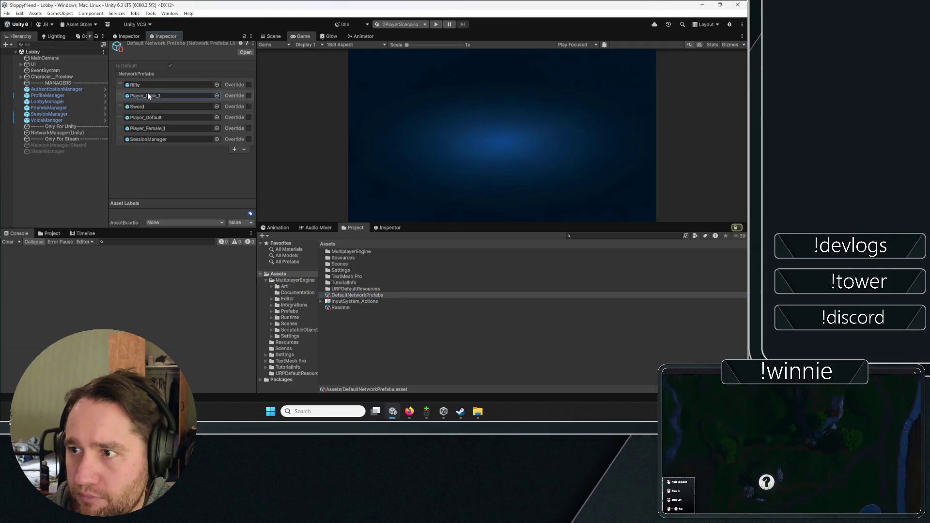
pyautogui.click(82, 234)
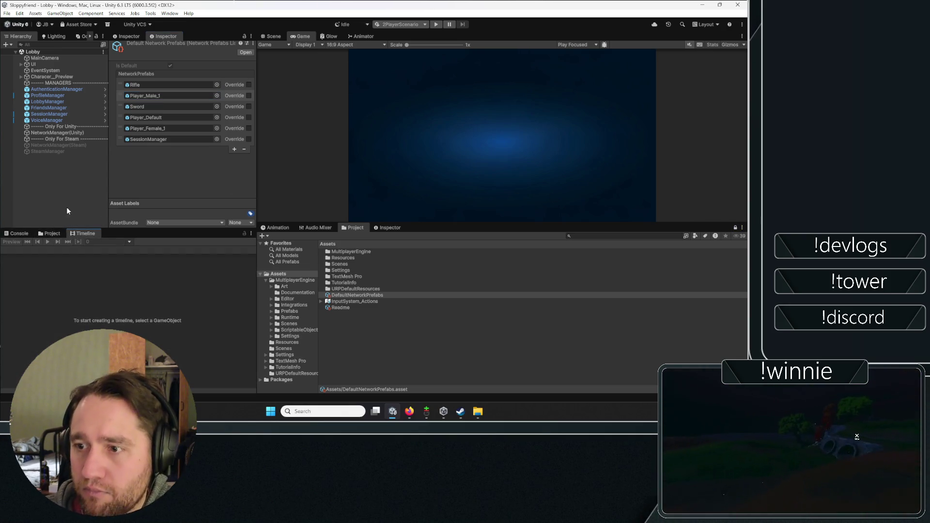
pyautogui.click(51, 234)
pyautogui.click(148, 85)
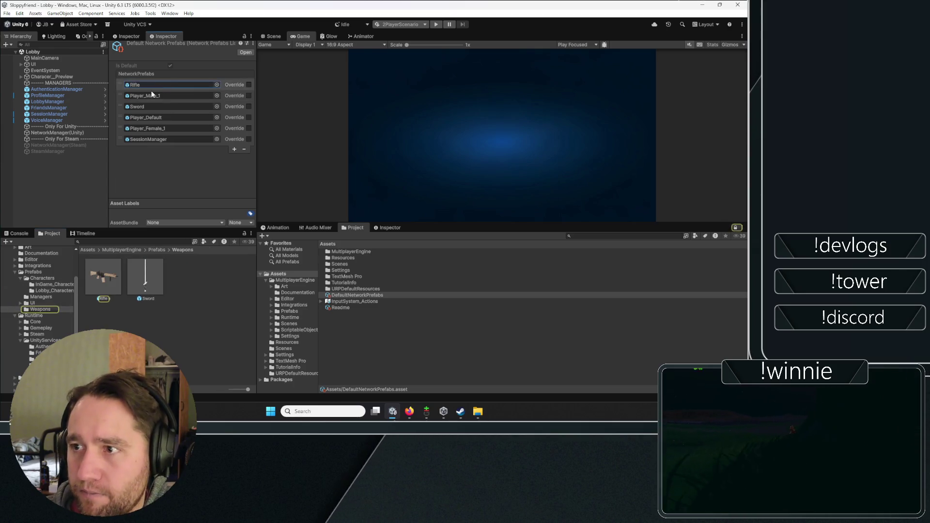
pyautogui.click(150, 93)
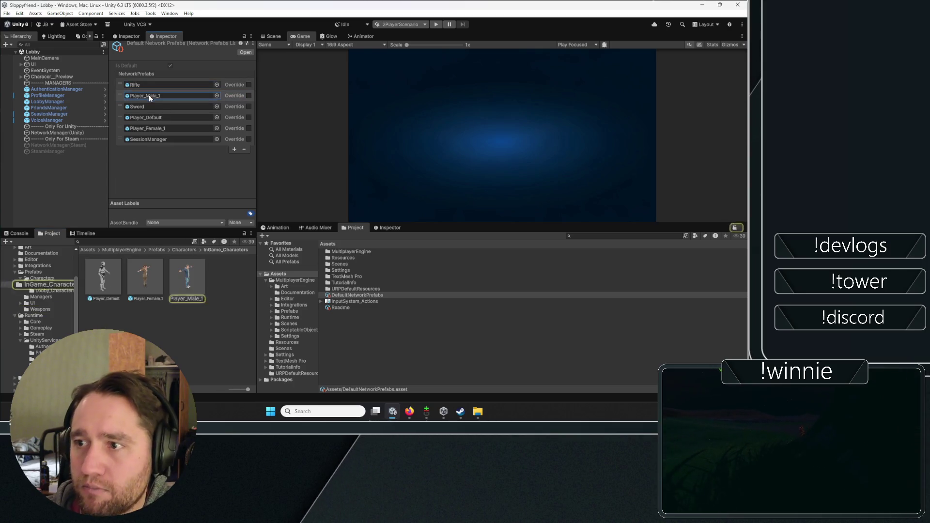
pyautogui.click(176, 280)
# Open Player_Male_1 in Prefab Mode and collapse its controller, input and network components.
pyautogui.click(240, 55)
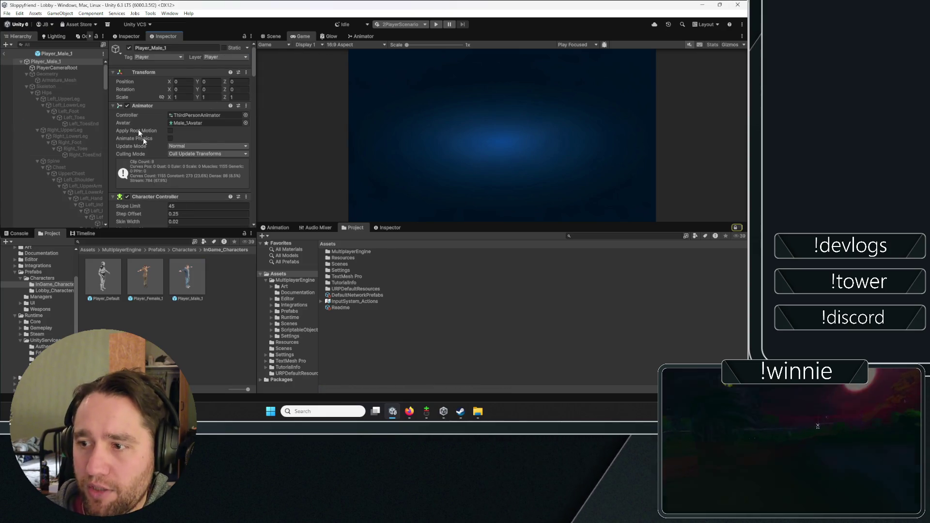
pyautogui.scroll(-1, 140, 145)
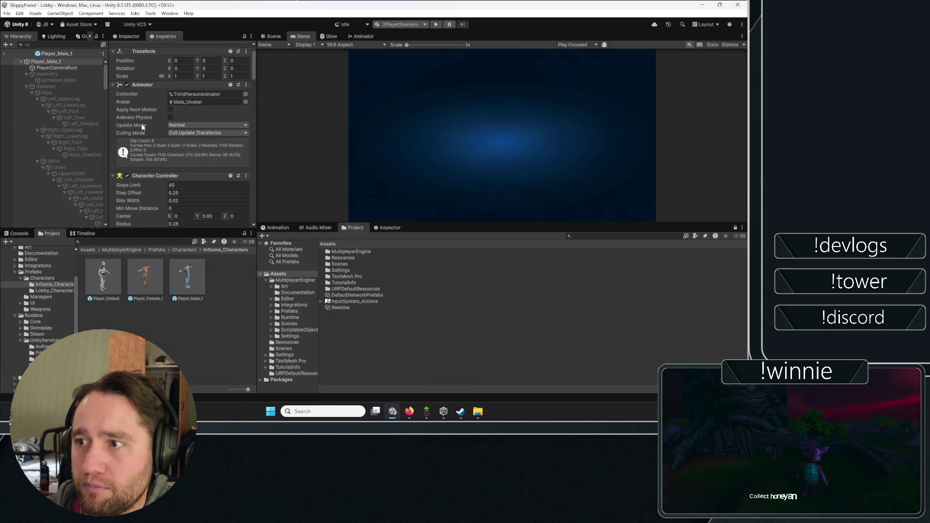
pyautogui.click(151, 177)
pyautogui.scroll(-3, 154, 141)
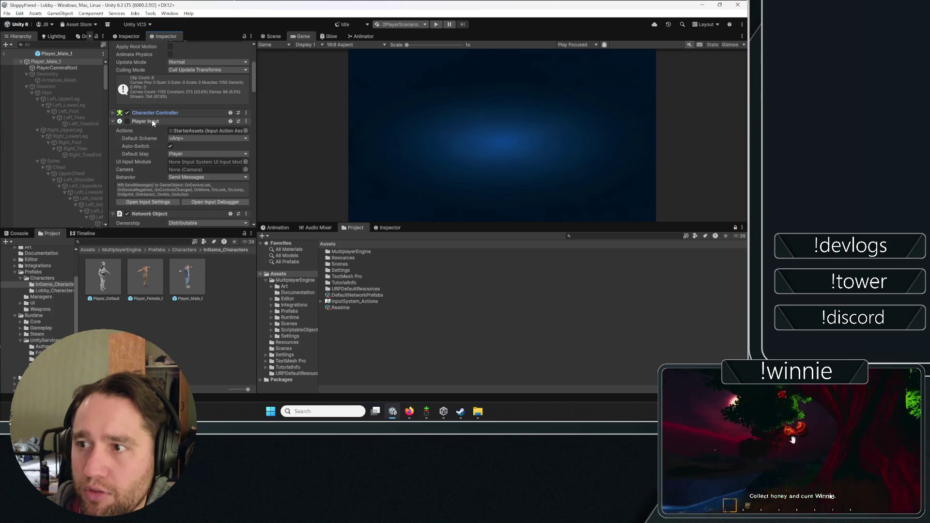
pyautogui.click(152, 121)
pyautogui.click(149, 130)
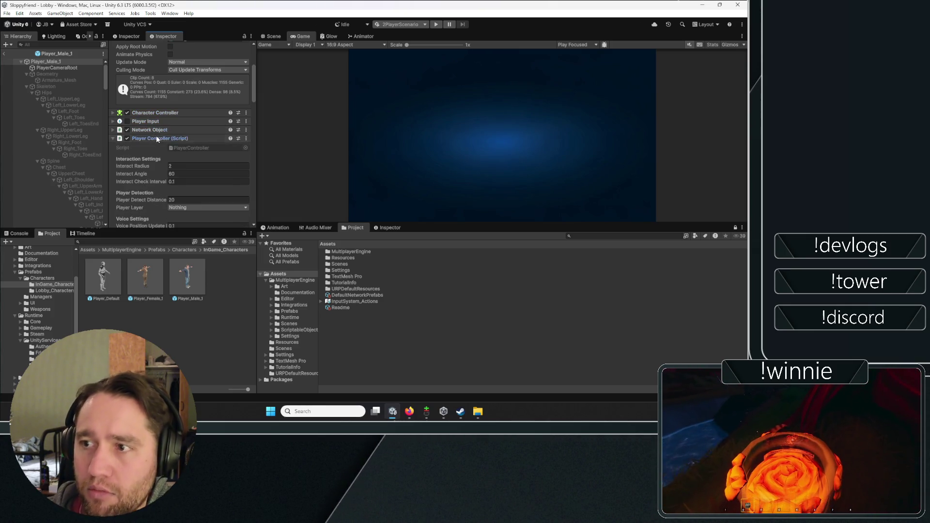
pyautogui.click(157, 138)
pyautogui.click(152, 146)
pyautogui.click(151, 156)
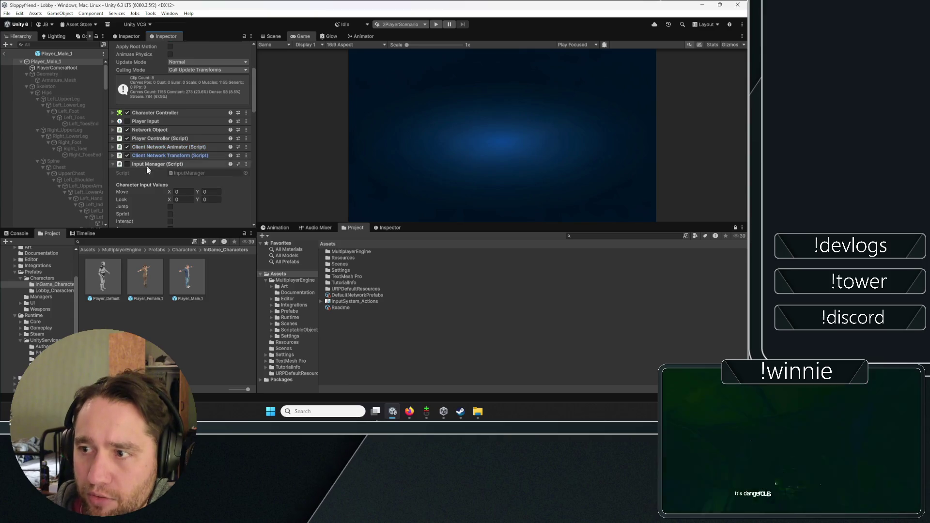
pyautogui.click(148, 164)
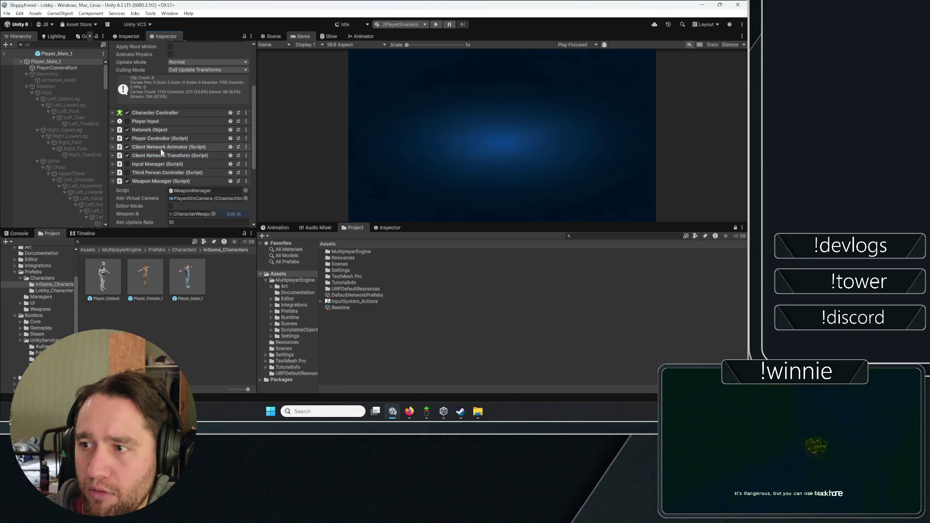
# Review the Client Network Animator and Transform settings, then bring up the Health Manager options.
pyautogui.click(162, 147)
pyautogui.click(162, 145)
pyautogui.click(153, 153)
pyautogui.click(154, 155)
pyautogui.click(153, 155)
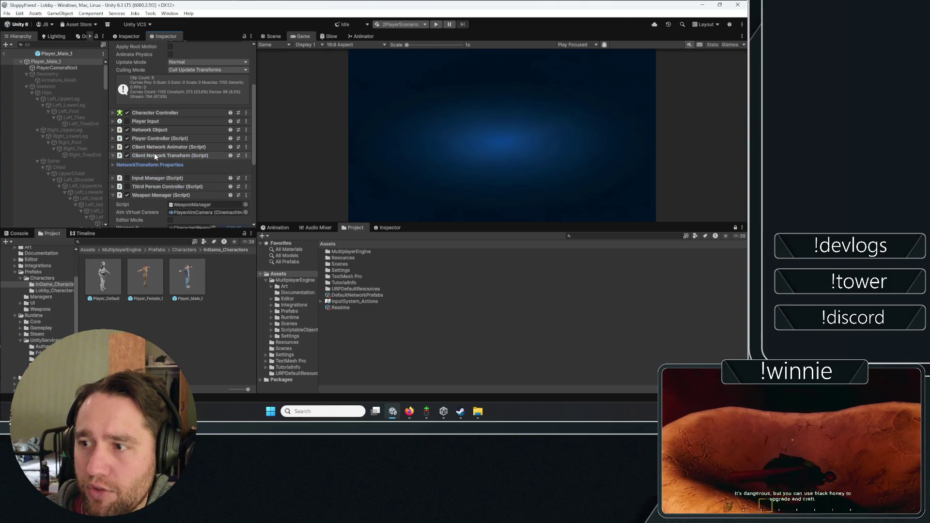
pyautogui.click(159, 147)
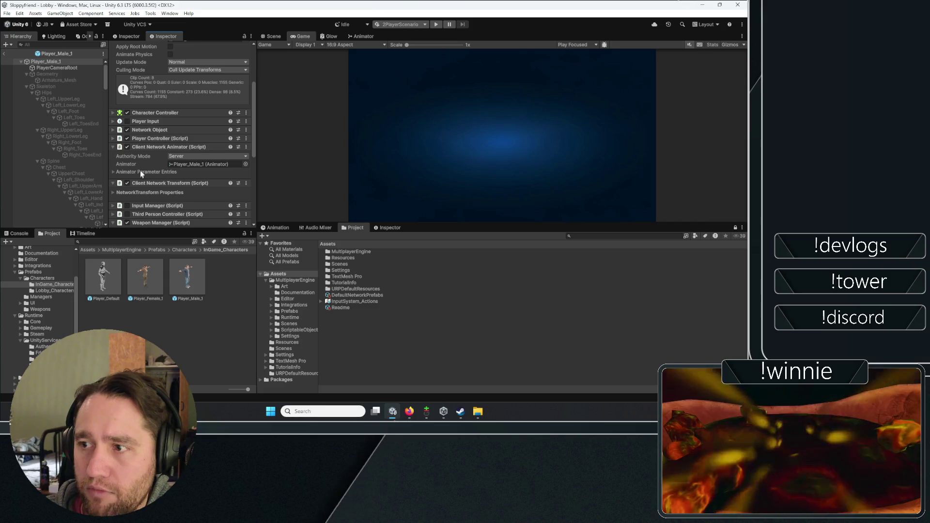
pyautogui.click(154, 145)
pyautogui.scroll(-3, 147, 171)
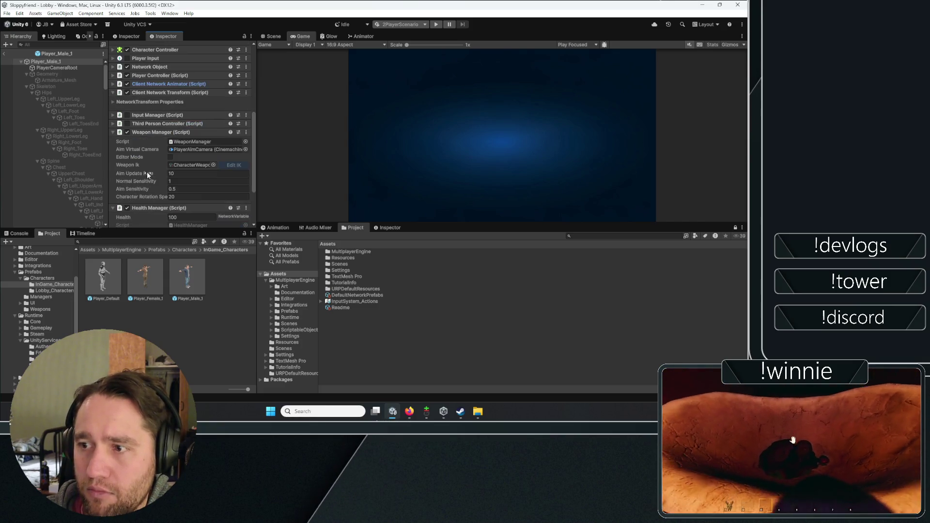
pyautogui.scroll(-3, 150, 135)
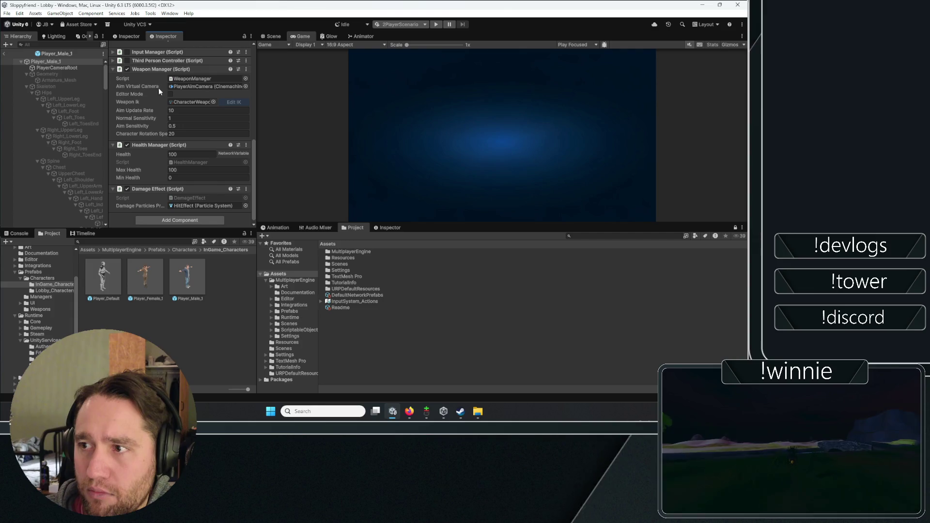
pyautogui.scroll(-1, 143, 151)
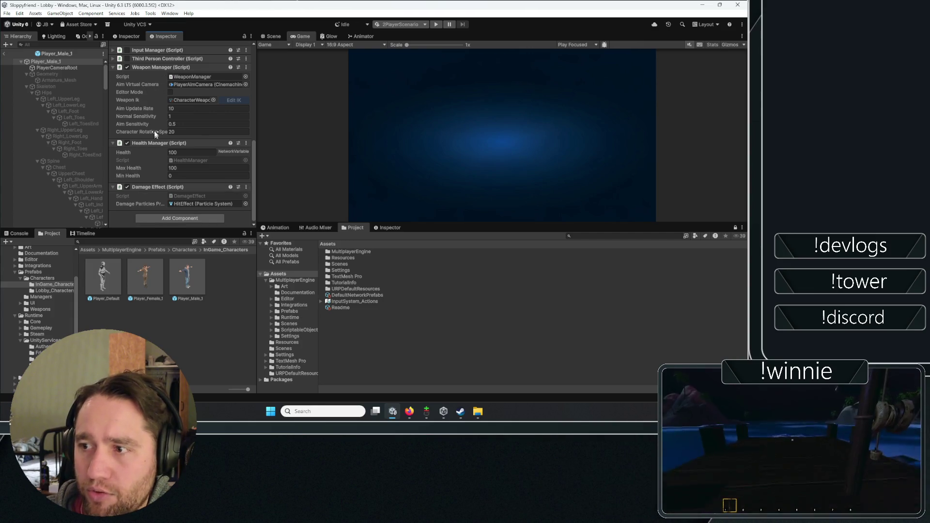
pyautogui.click(246, 143)
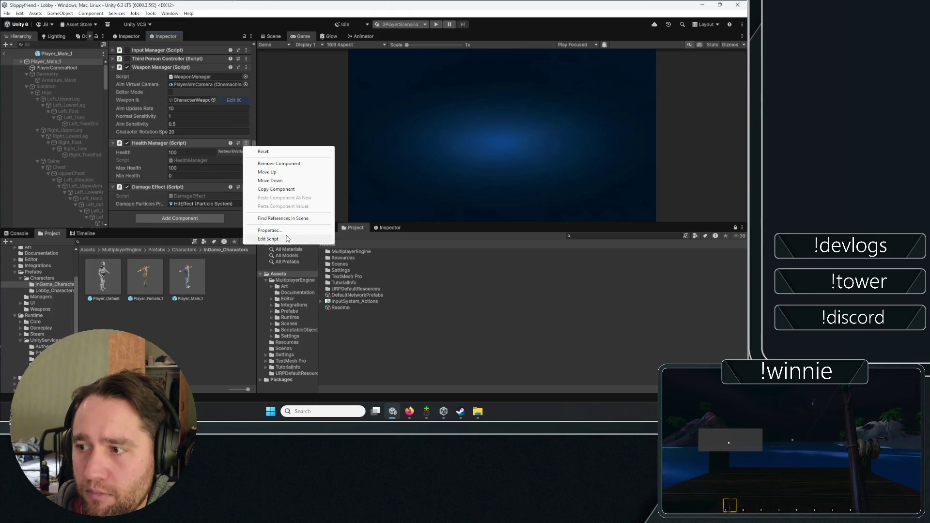
# Open HealthManager.cs in the code editor with Edit Script from the Health Manager menu.
pyautogui.click(268, 239)
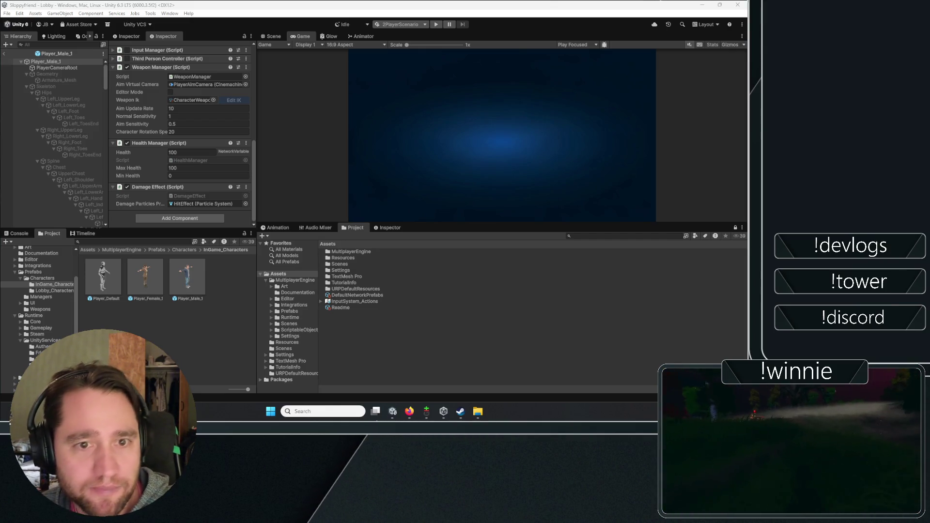
pyautogui.hotkey('alt', 'Tab')
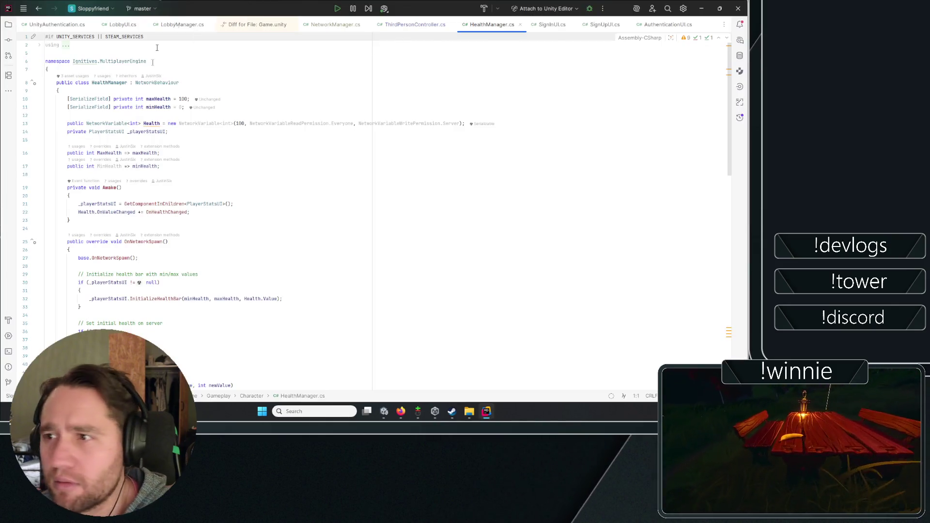
# Read HealthManager.cs, selecting the Health variable and its NetworkVariable type on line 13.
pyautogui.scroll(-10, 333, 166)
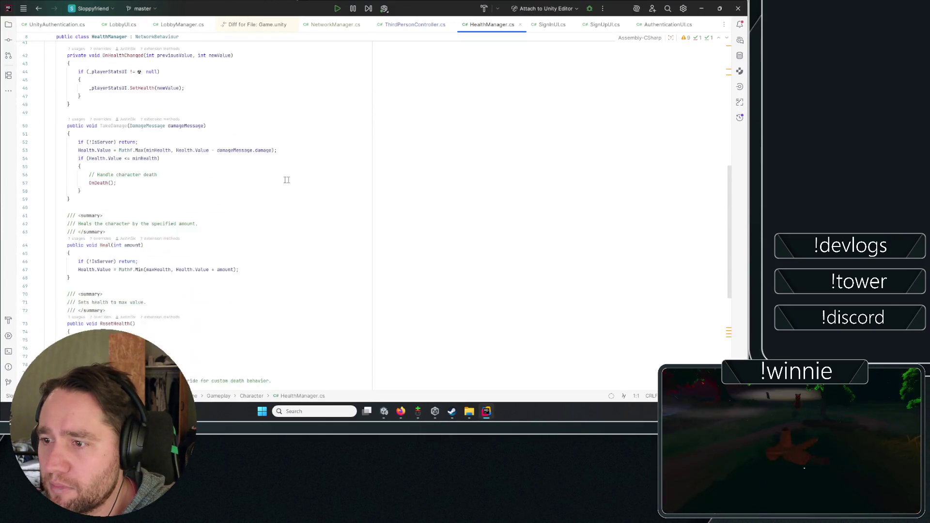
pyautogui.scroll(8, 332, 166)
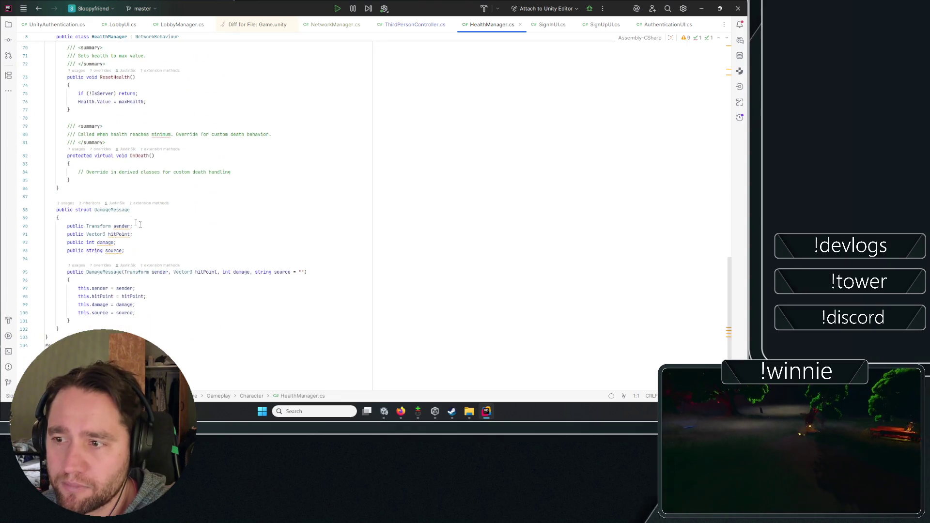
pyautogui.scroll(4, 333, 166)
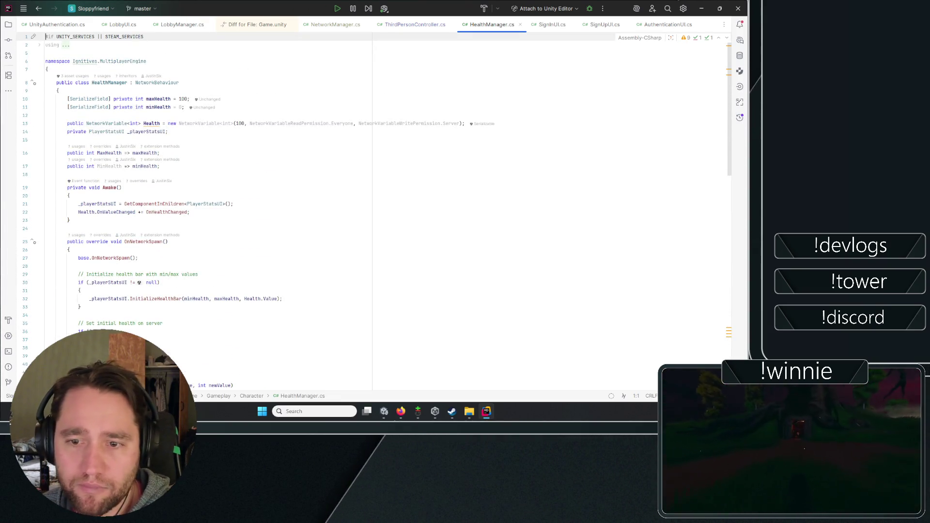
pyautogui.hotkey('alt', 'Tab')
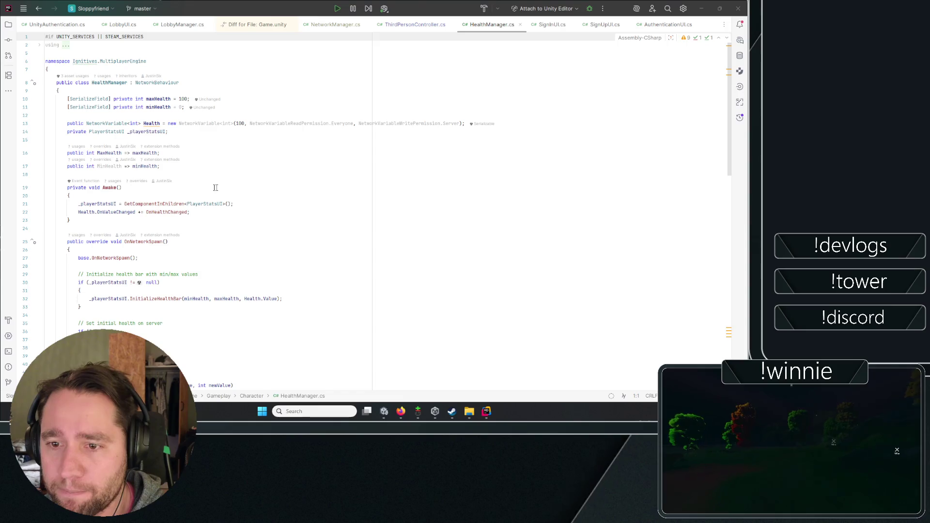
pyautogui.click(177, 148)
pyautogui.doubleClick(151, 123)
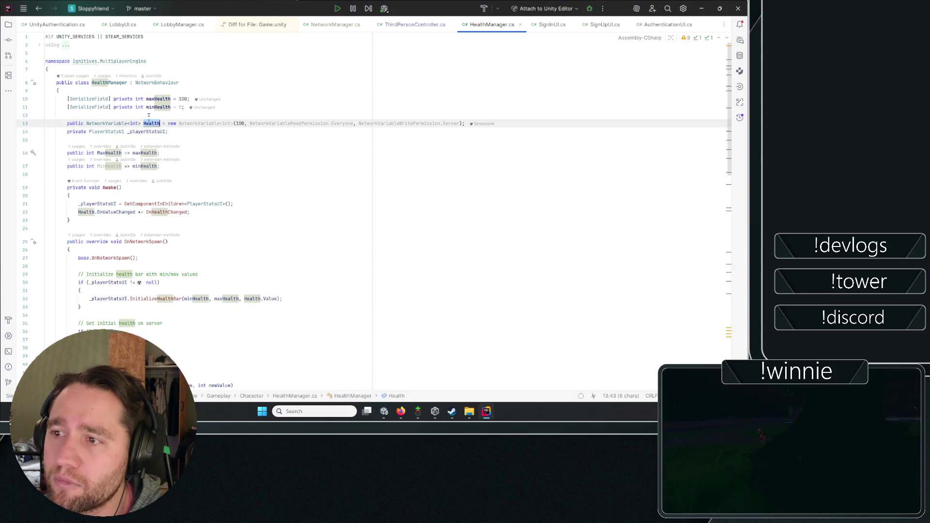
pyautogui.doubleClick(107, 123)
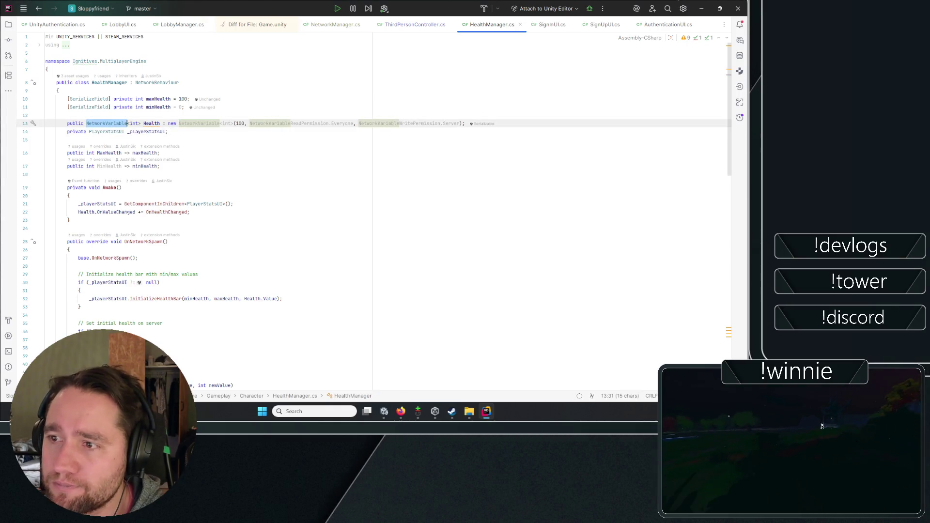
pyautogui.scroll(-12, 218, 140)
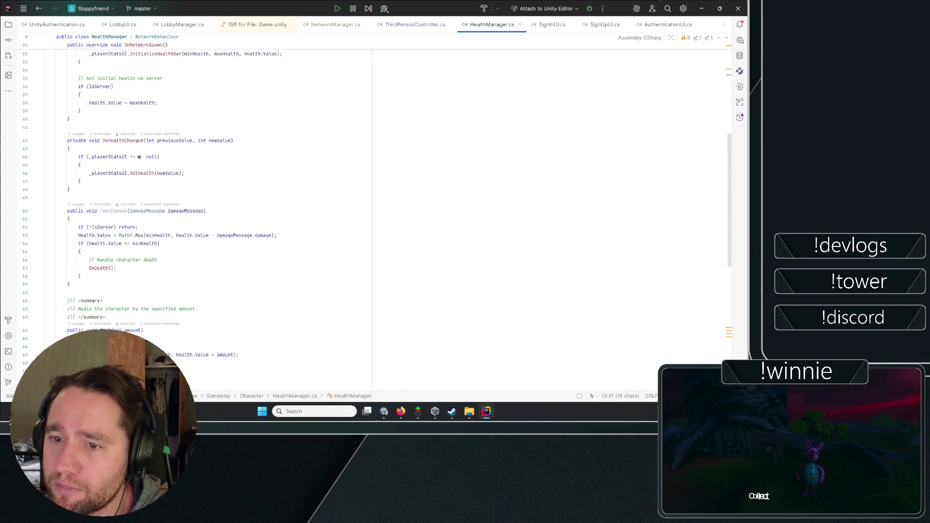
pyautogui.scroll(12, 102, 127)
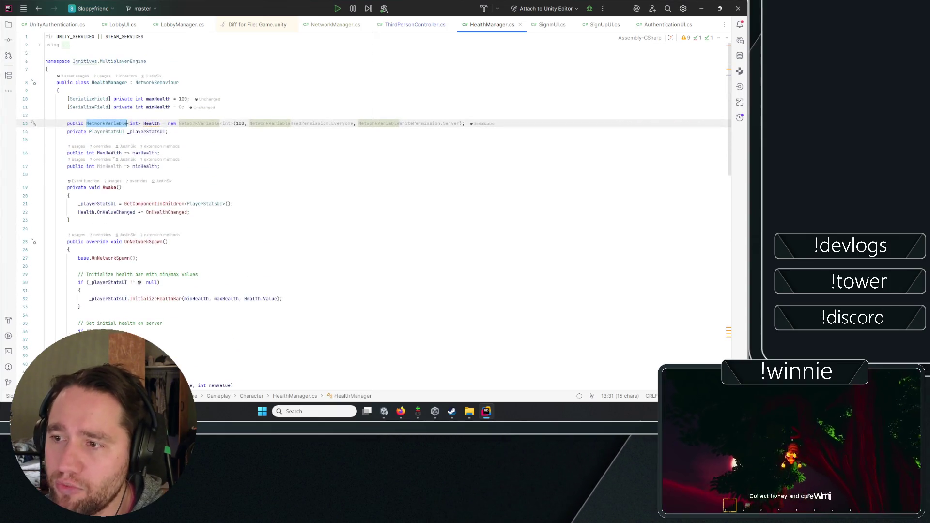
pyautogui.click(264, 152)
pyautogui.click(108, 124)
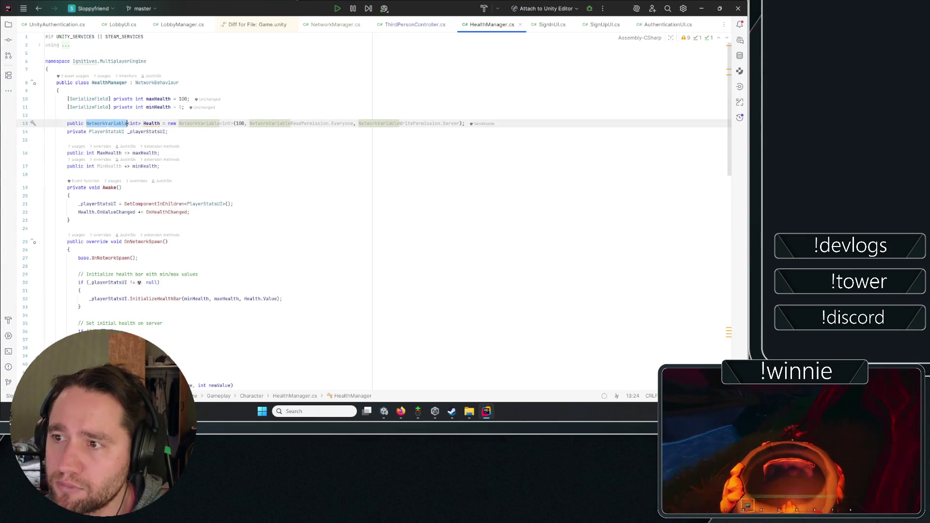
# Highlight the DamageMessage struct on lines 88–103, then switch to the GitHub dashboard.
pyautogui.scroll(-10, 252, 159)
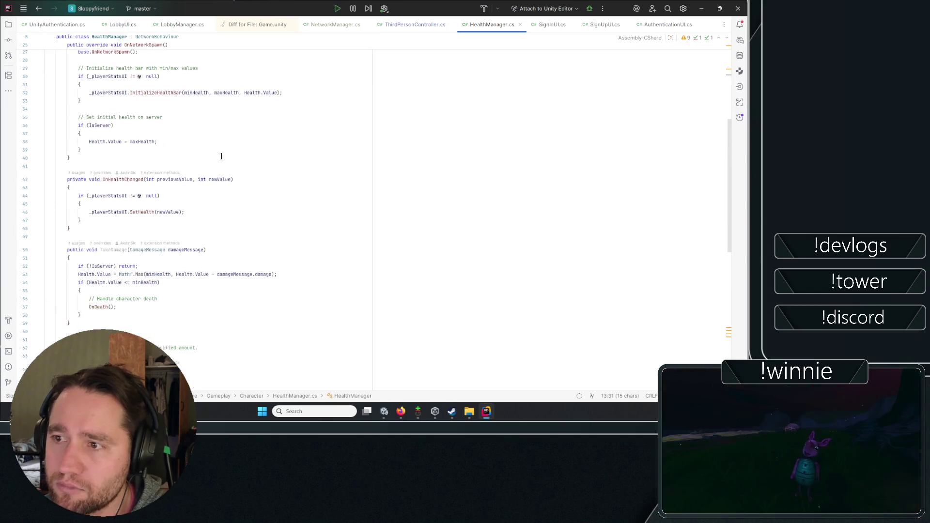
pyautogui.scroll(-10, 209, 194)
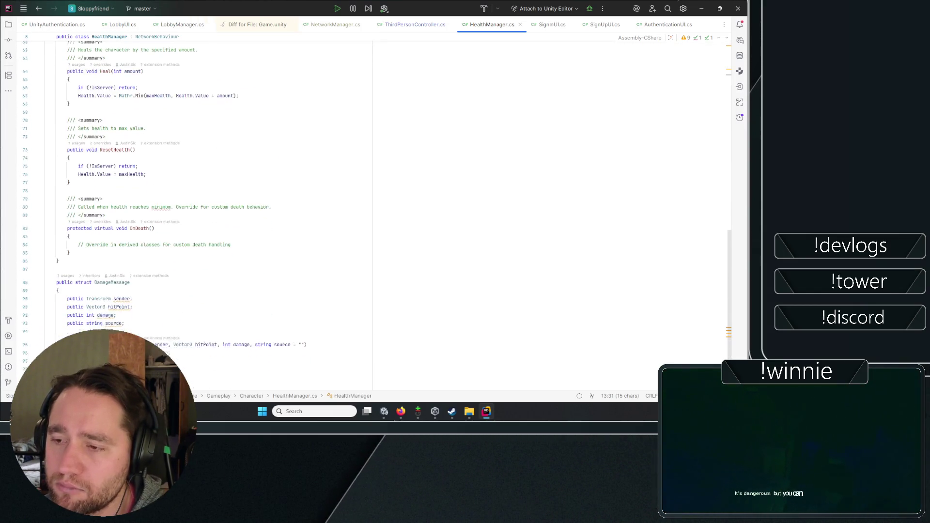
pyautogui.moveTo(53, 339)
pyautogui.mouseDown()
pyautogui.moveTo(124, 272)
pyautogui.moveTo(58, 216)
pyautogui.mouseUp()
pyautogui.click(130, 210)
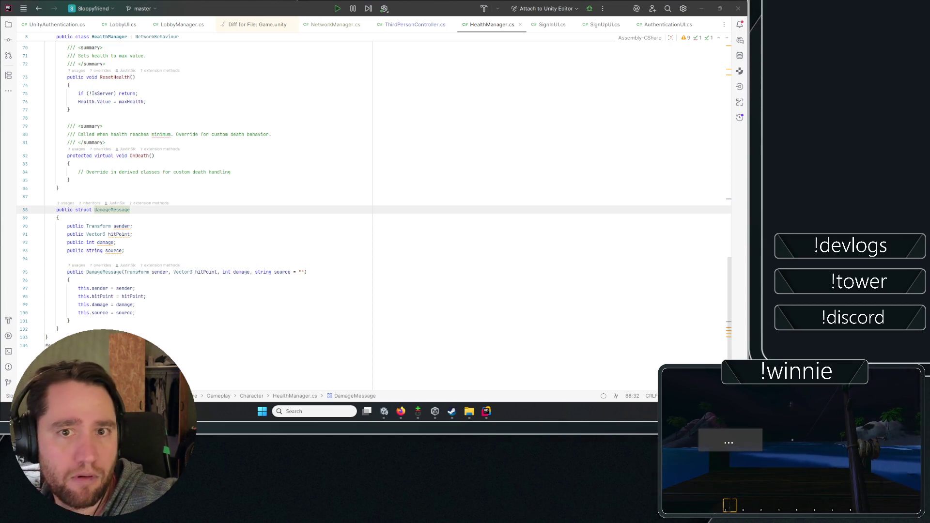
pyautogui.hotkey('alt', 'Tab')
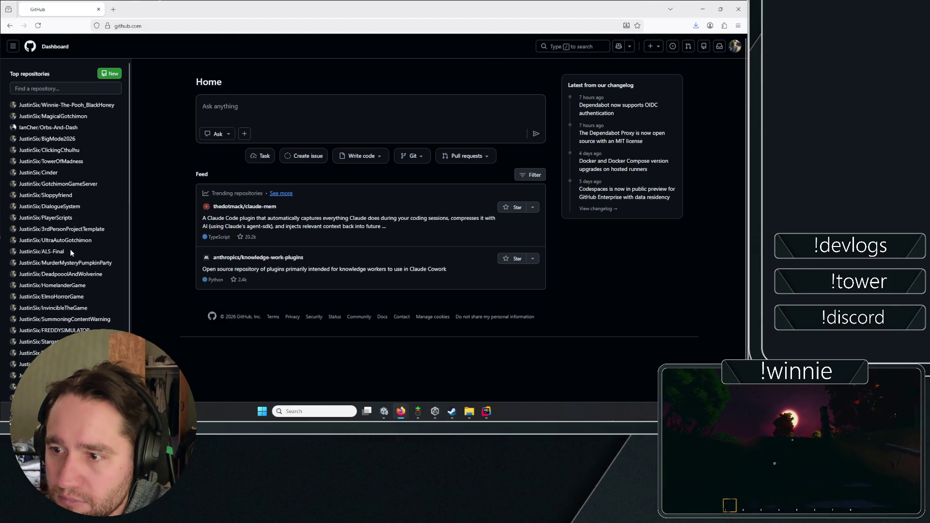
# Open the PenguinSleddingGame repository from the Top repositories sidebar.
pyautogui.scroll(-2, 84, 237)
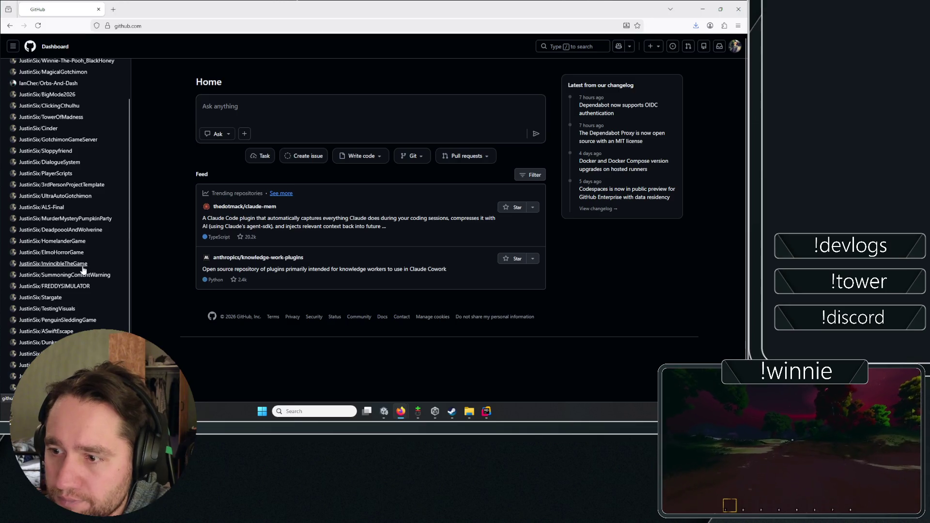
pyautogui.scroll(-2, 83, 269)
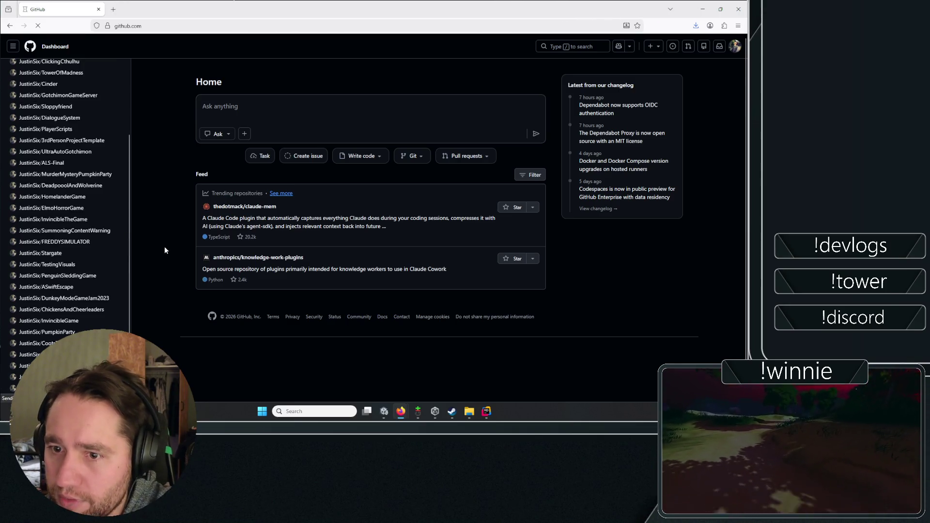
pyautogui.click(64, 275)
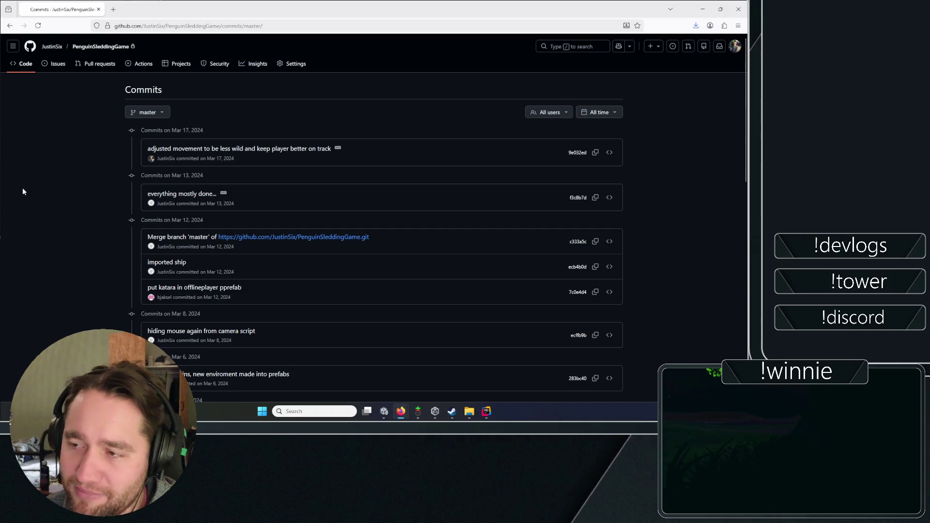
# Select the latest PenguinSleddingGame commit message and switch from Firefox to the running game.
pyautogui.moveTo(261, 151); pyautogui.dragTo(134, 188)
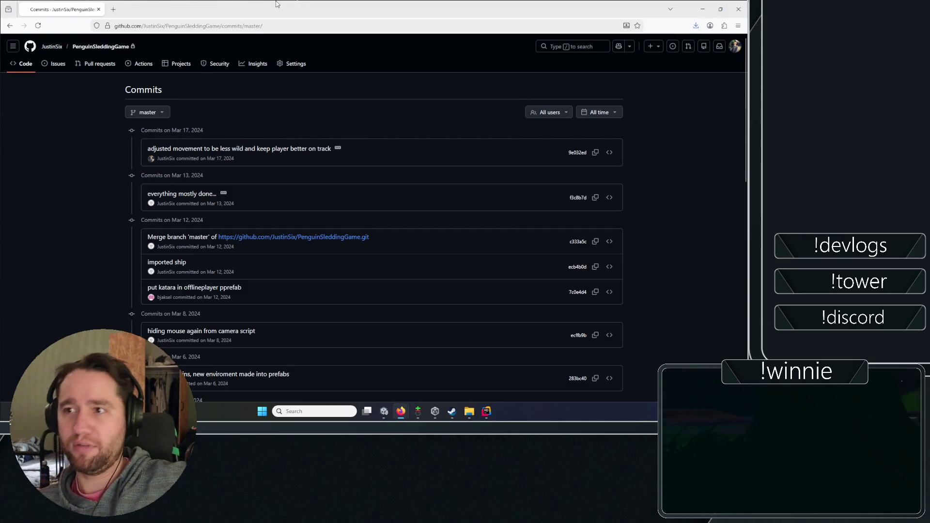
pyautogui.hotkey('alt', 'Tab')
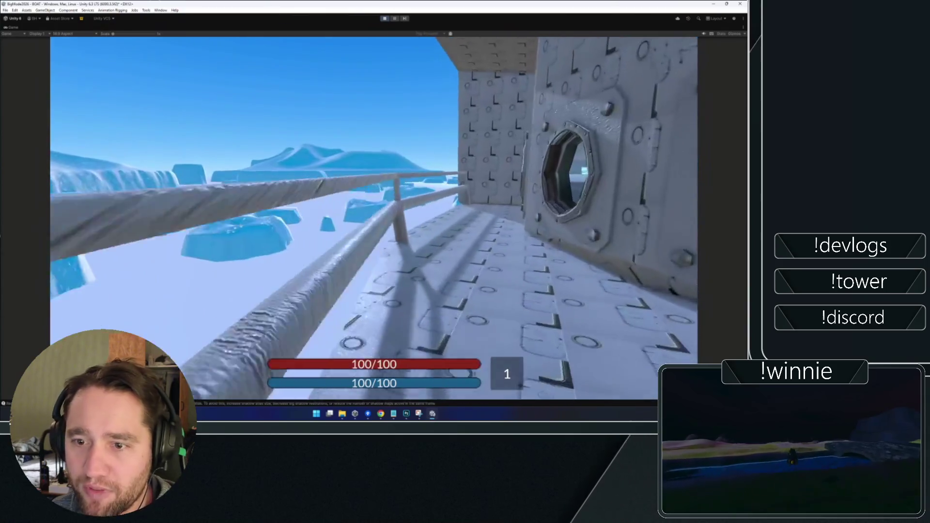
# Move the player from the deck railing into the ship's window-lined cabin facing the icebergs.
pyautogui.moveTo(361, 274)
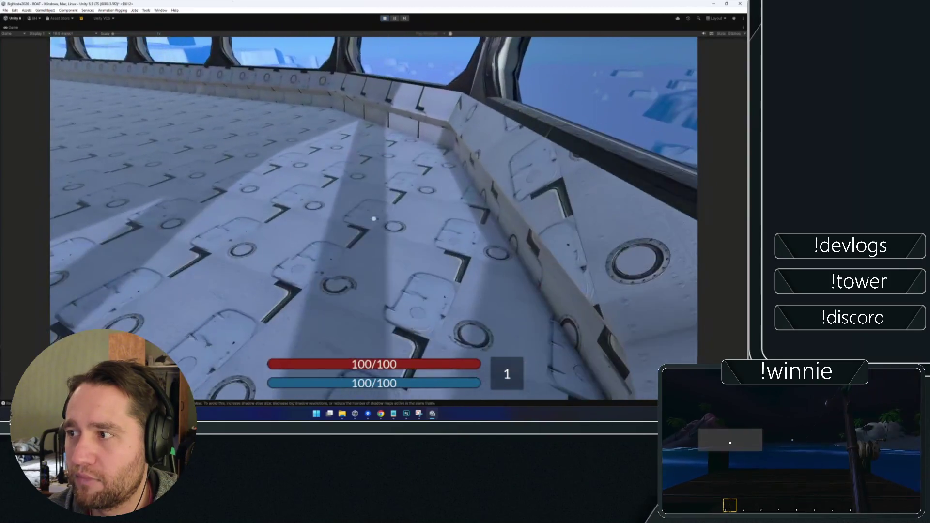
# Walk the player along the railed walkway and across the open upper deck toward the crane.
pyautogui.press('w')
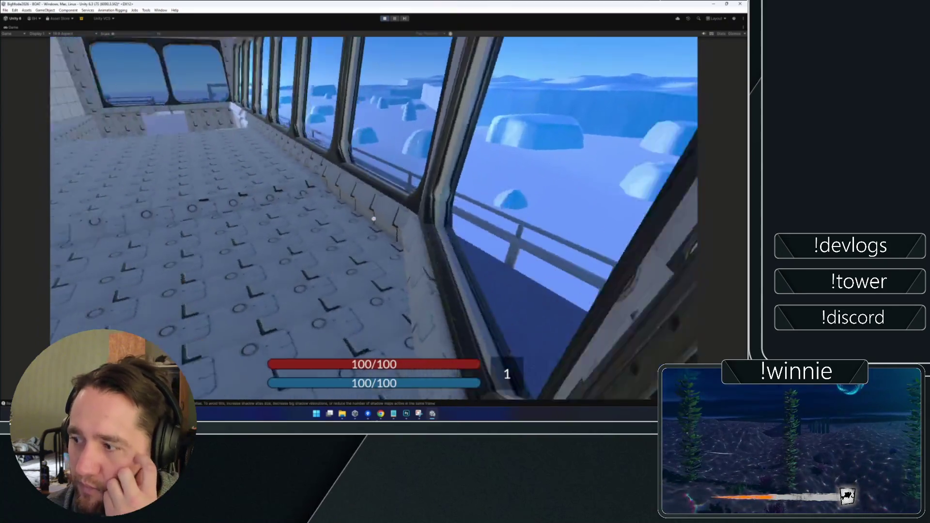
pyautogui.press('w')
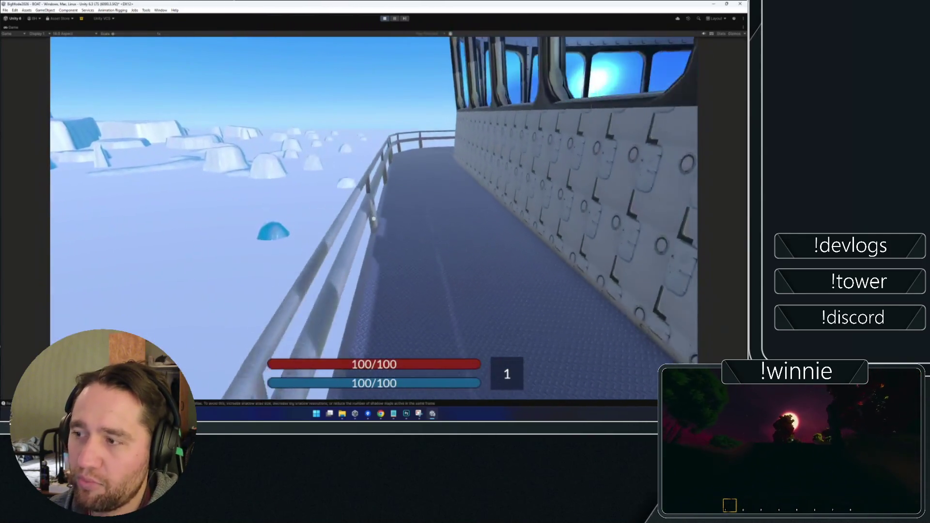
pyautogui.press('w')
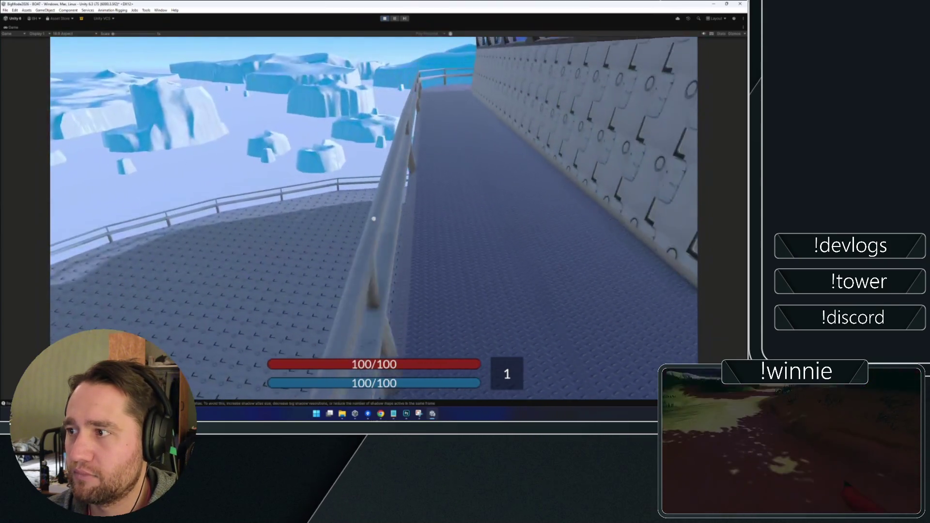
pyautogui.press('w')
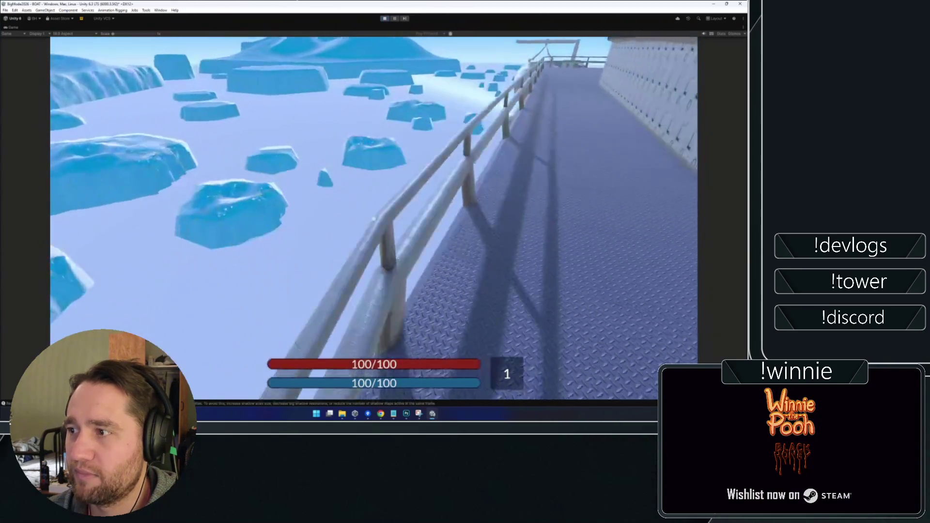
pyautogui.press('w')
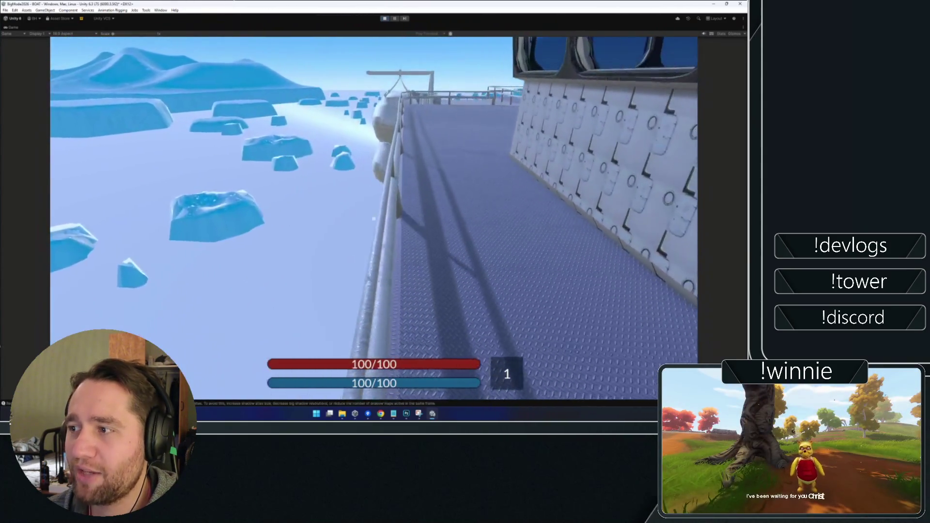
pyautogui.press('w')
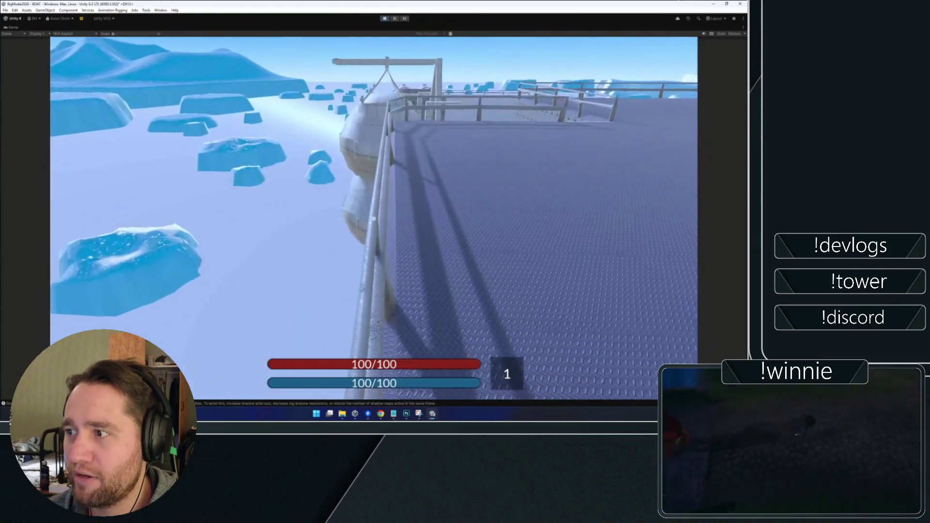
pyautogui.press('w')
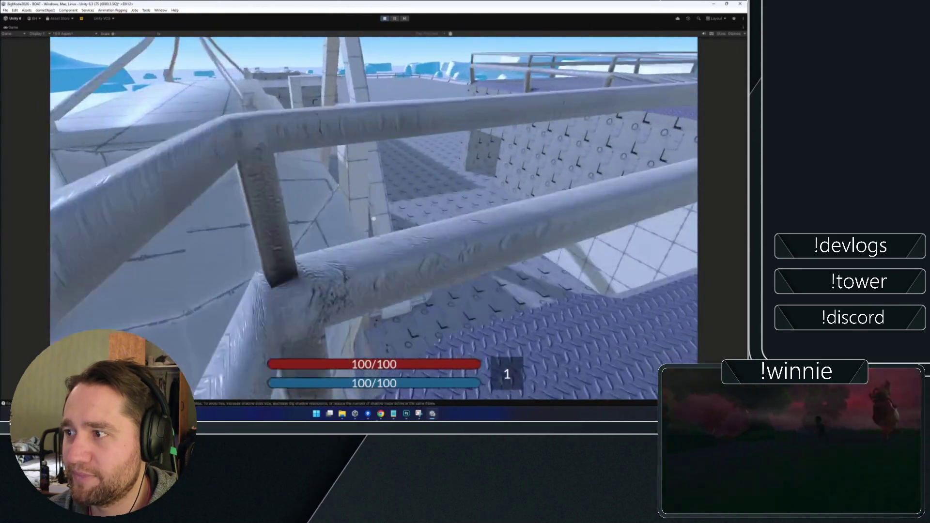
pyautogui.press('w')
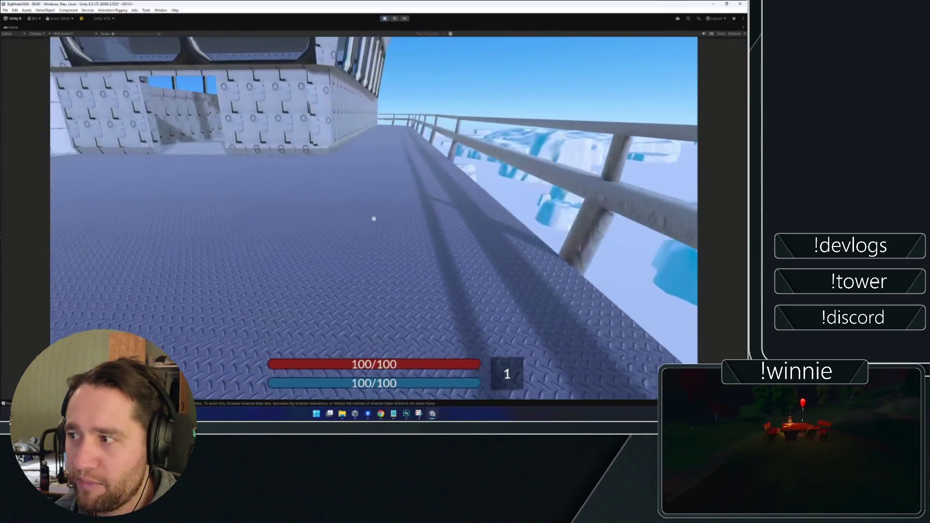
pyautogui.press('w')
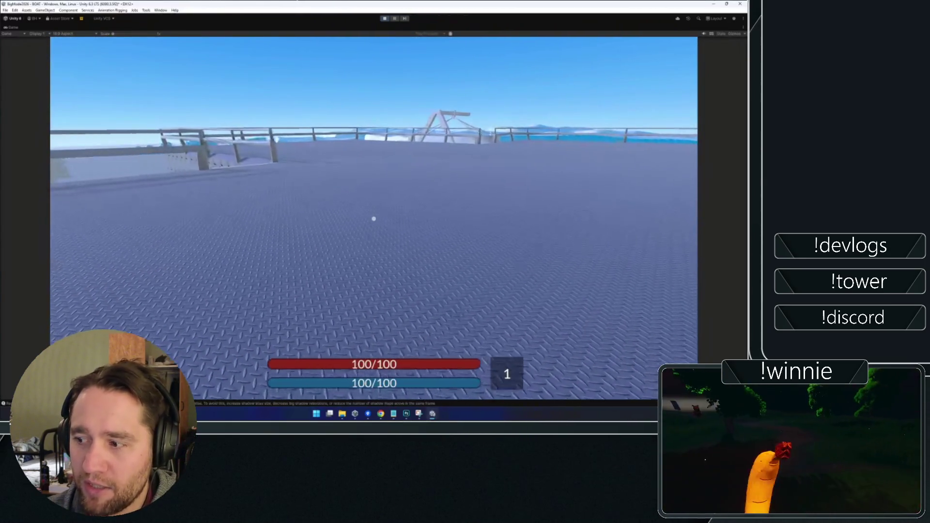
pyautogui.press('super')
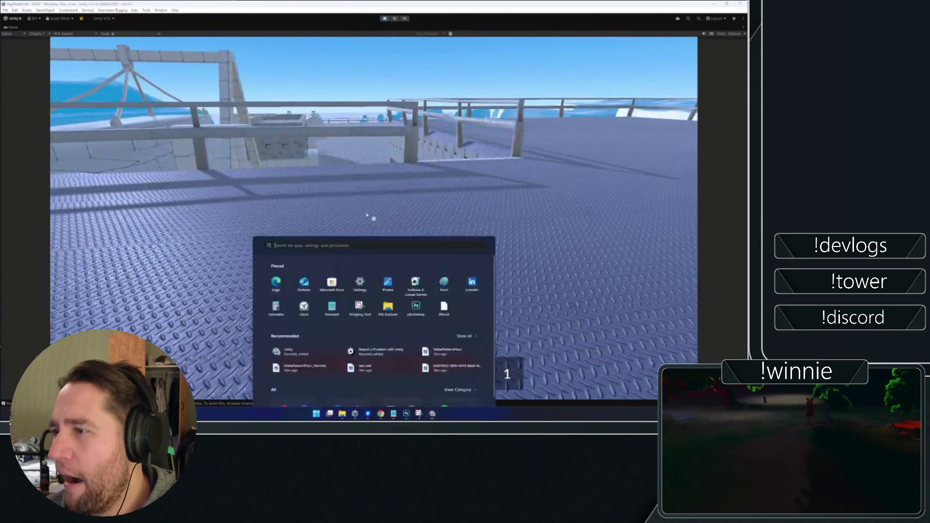
# Un-maximize the Game view to bring back the Inspector layout, then switch to HealthManager.cs in Rider.
pyautogui.rightClick(7, 28)
pyautogui.click(51, 63)
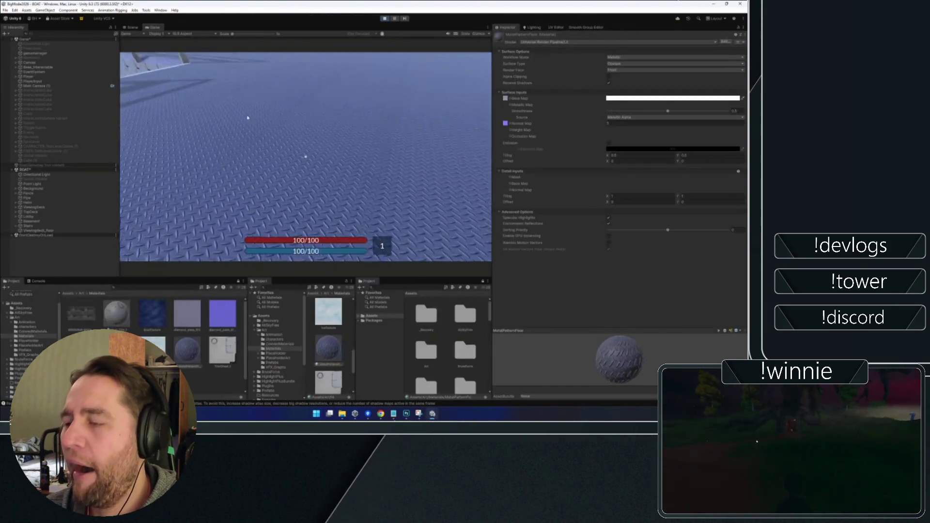
pyautogui.press('super')
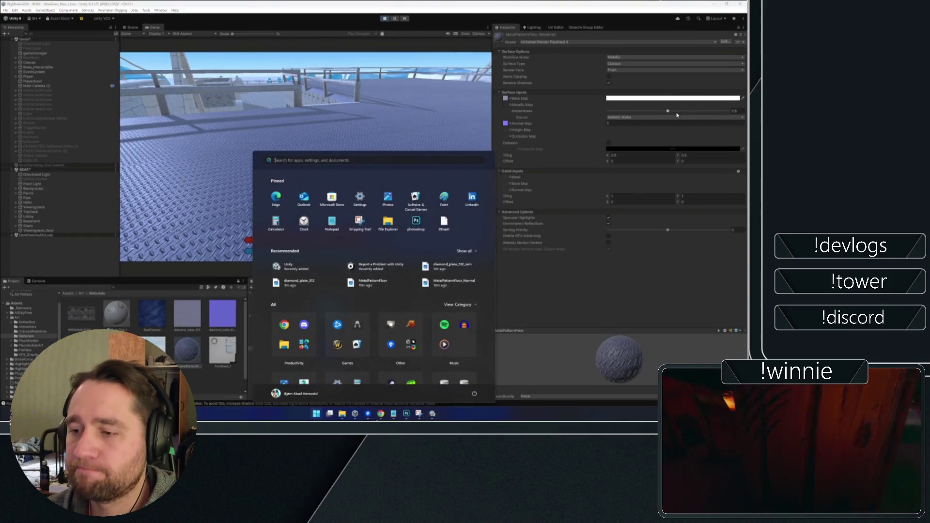
pyautogui.click(668, 112)
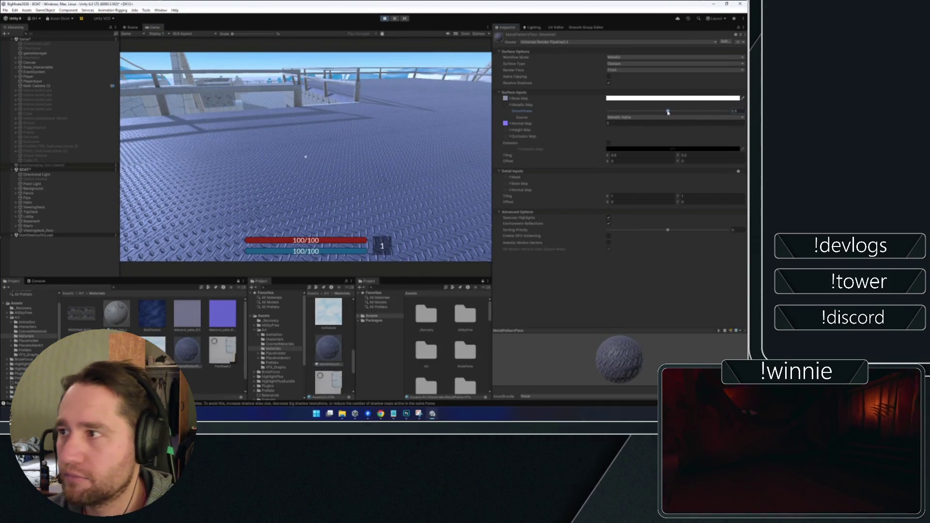
pyautogui.moveTo(337, 167)
pyautogui.hotkey('alt', 'Tab')
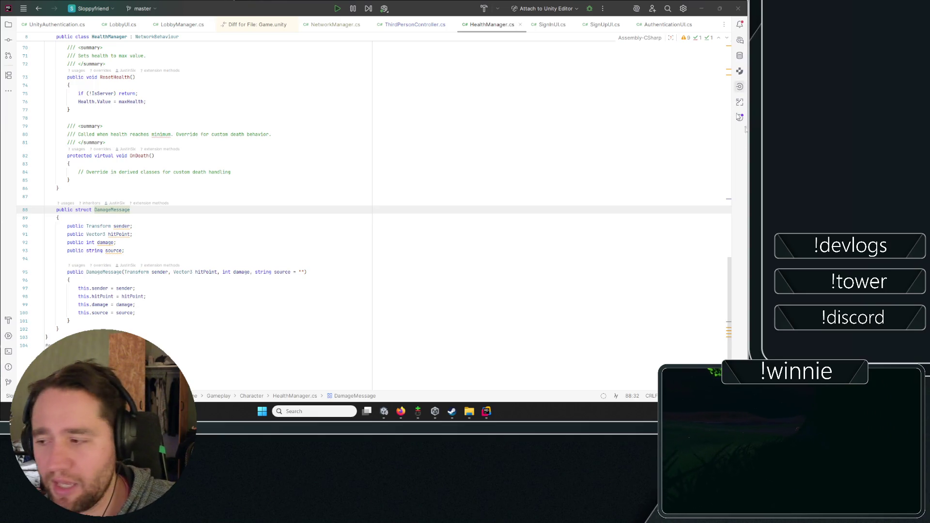
# Search the Steam store for 'lethal company' and browse its store page screenshots.
pyautogui.click(451, 411)
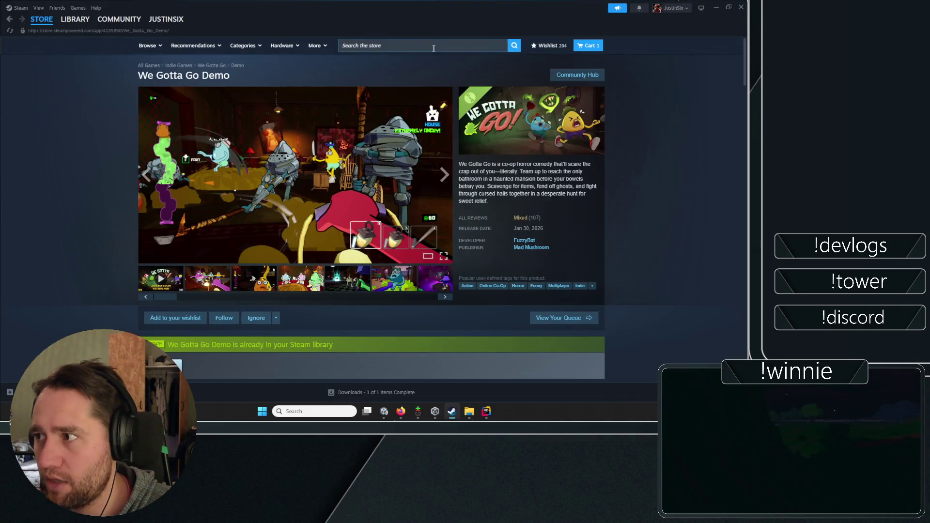
pyautogui.click(434, 48)
pyautogui.write('lethal c')
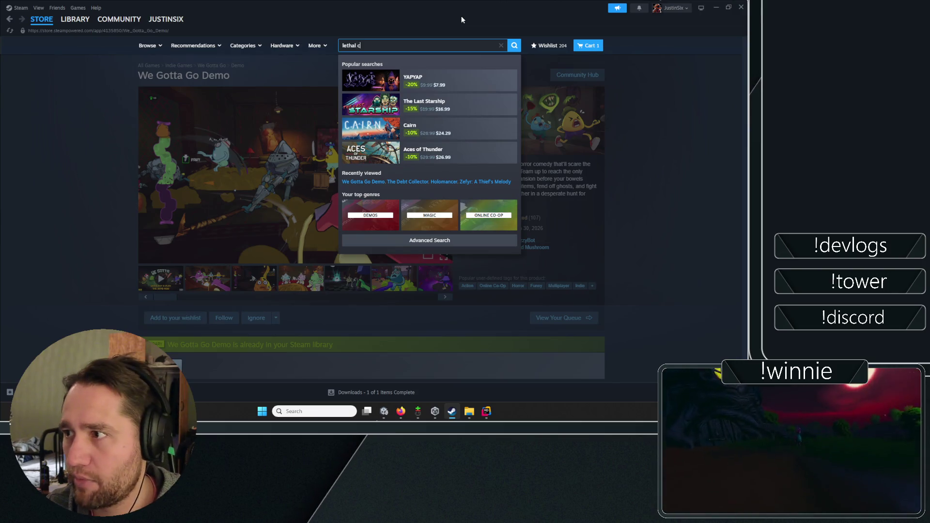
pyautogui.write('ompany')
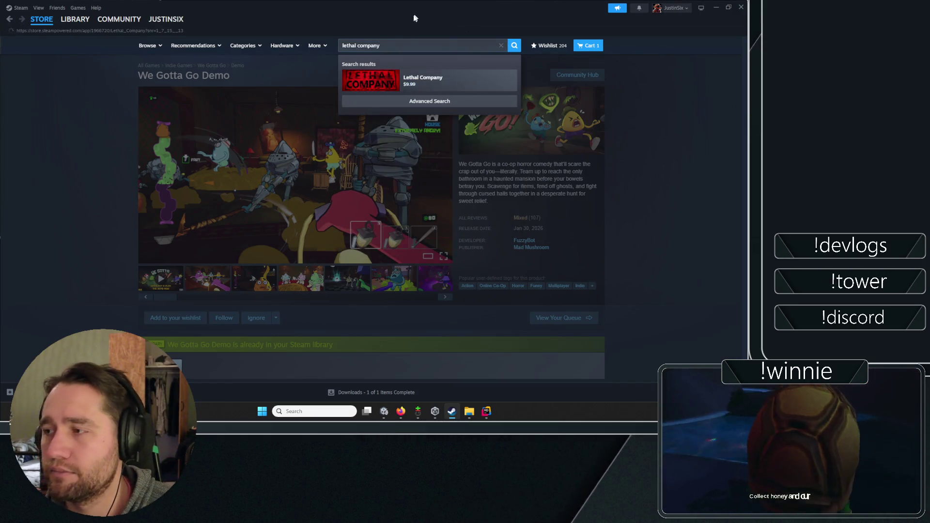
pyautogui.click(453, 85)
pyautogui.click(308, 282)
pyautogui.click(345, 284)
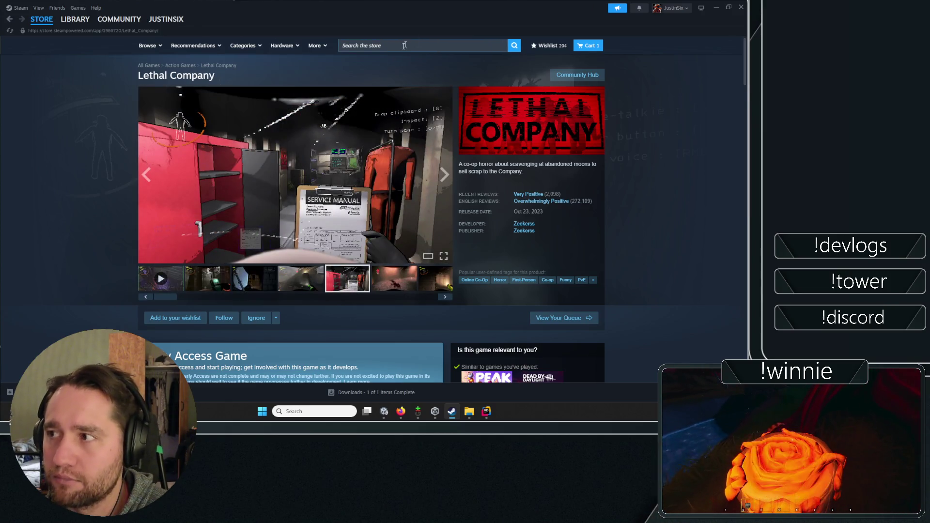
# Open the R.E.P.O. store page and browse its screenshots.
pyautogui.click(406, 44)
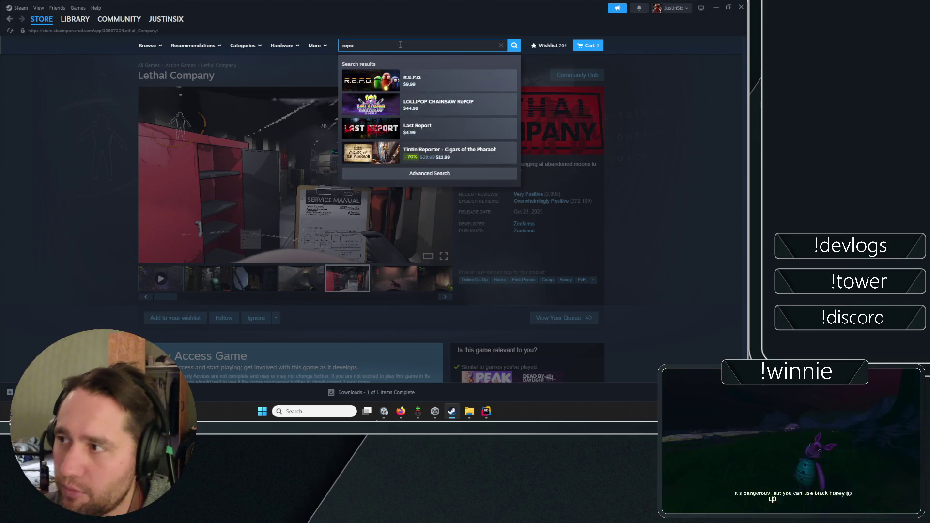
pyautogui.click(426, 93)
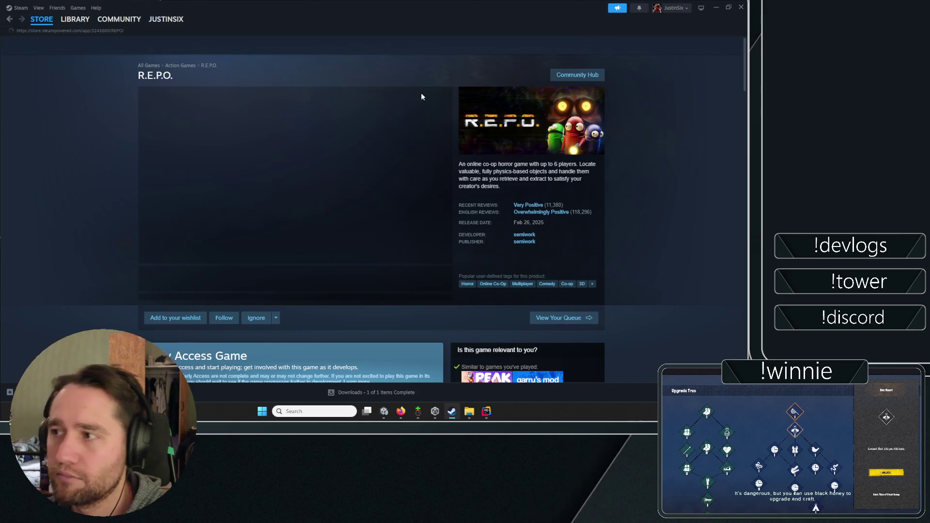
pyautogui.click(262, 278)
pyautogui.click(308, 285)
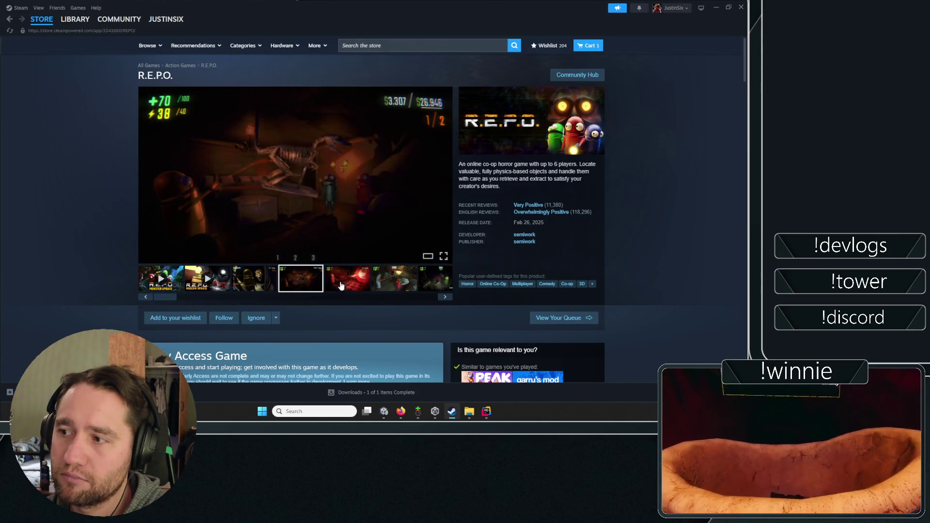
pyautogui.click(369, 278)
# Page through enlarged R.E.P.O. screenshots and update trailers, then return to the Netcode docs.
pyautogui.click(368, 278)
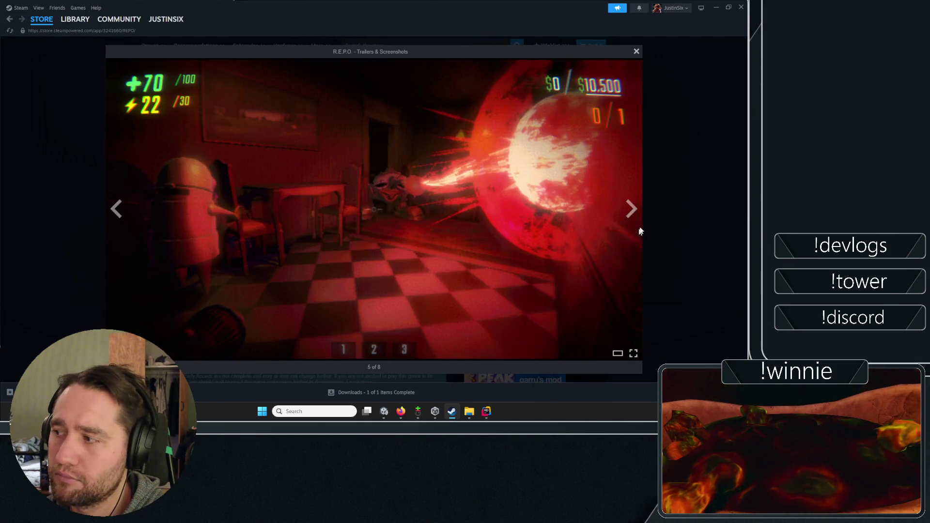
pyautogui.click(631, 210)
pyautogui.click(630, 211)
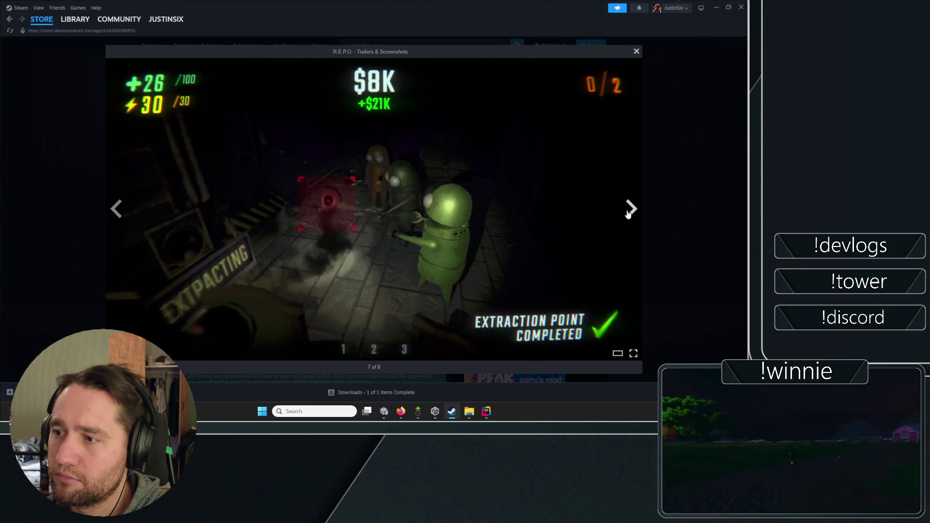
pyautogui.click(630, 211)
pyautogui.click(631, 209)
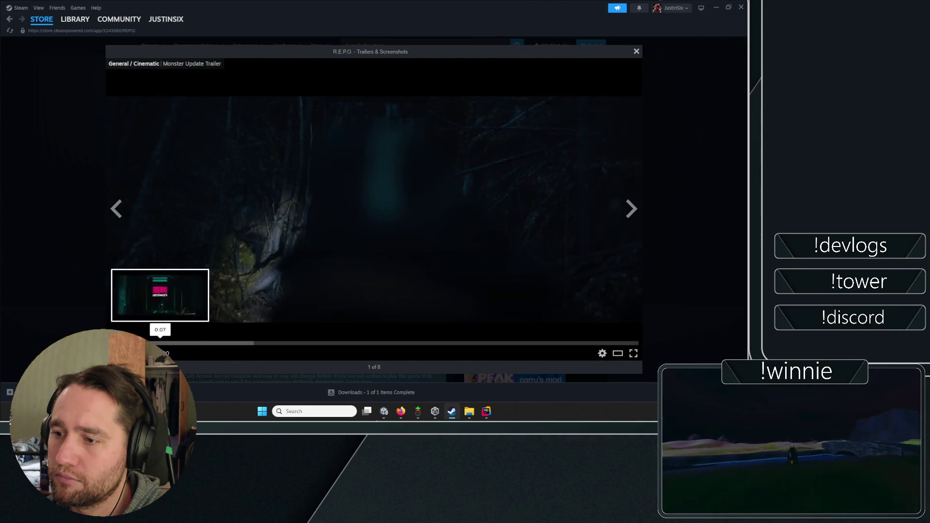
pyautogui.click(634, 209)
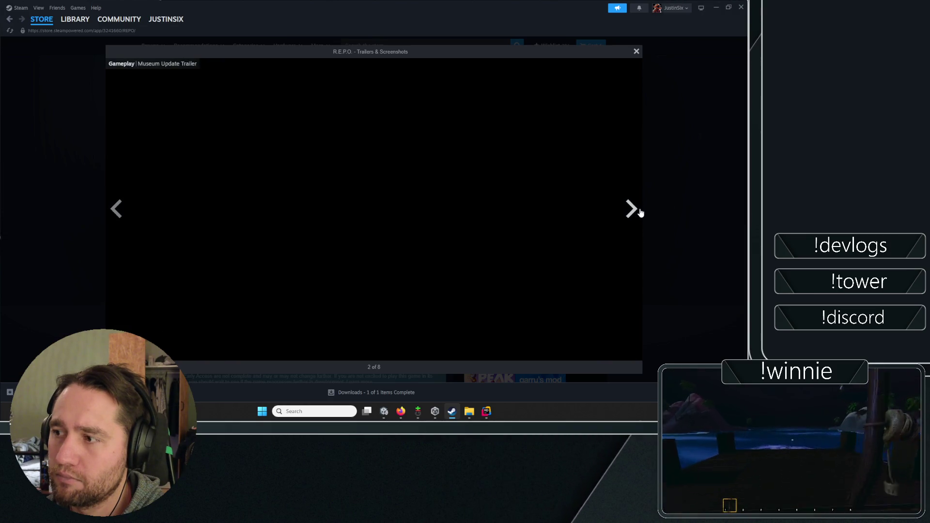
pyautogui.click(645, 208)
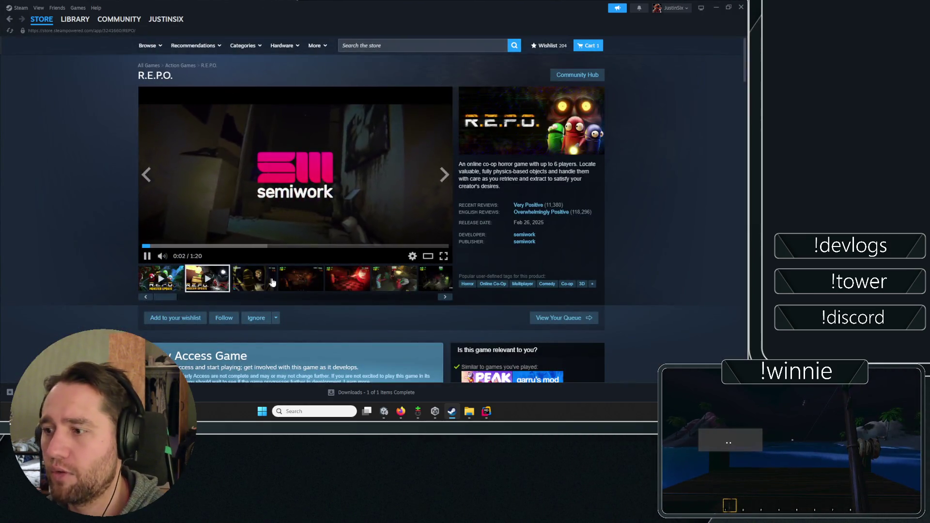
pyautogui.click(269, 281)
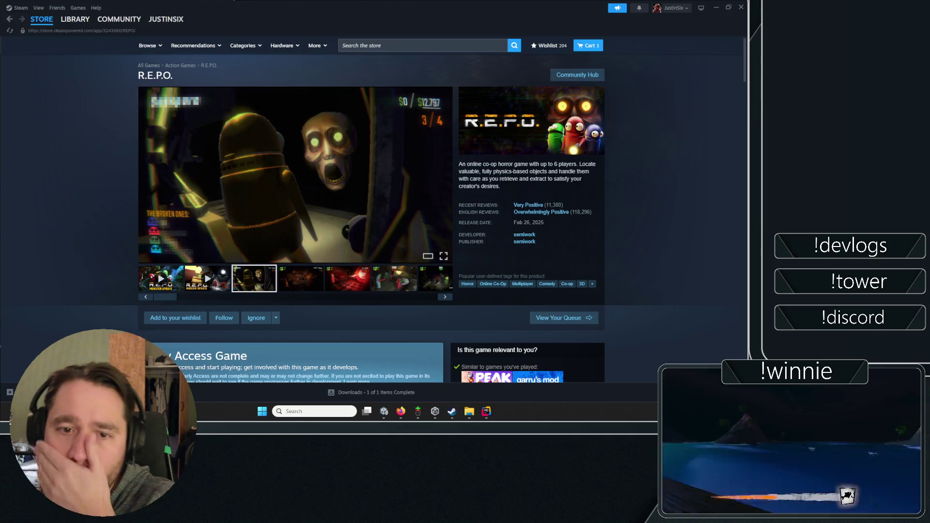
pyautogui.click(75, 19)
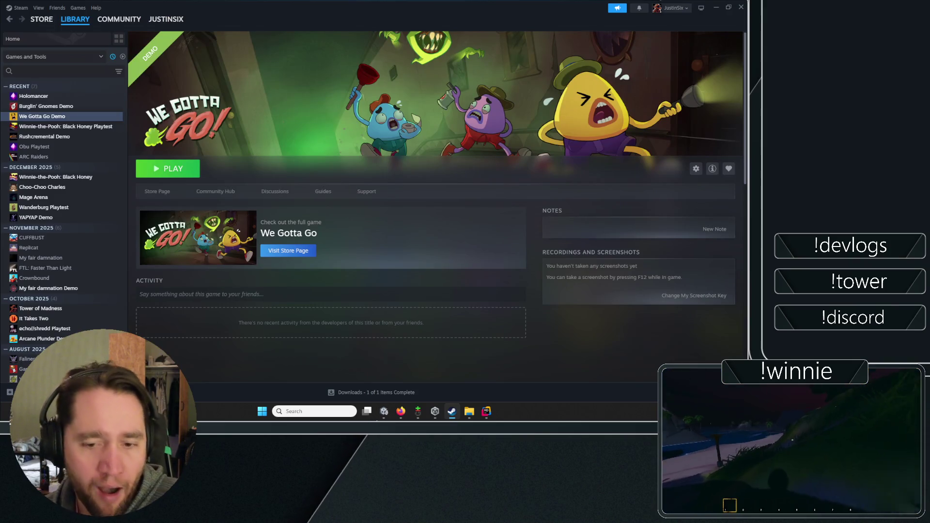
pyautogui.click(400, 411)
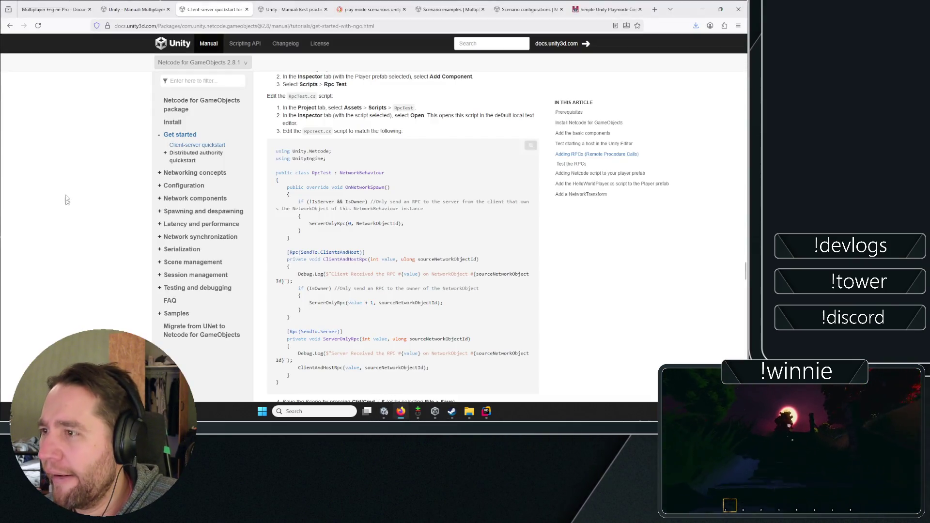
# Scroll to the 'Test the RPCs' section, then switch to the GitHub commit history.
pyautogui.scroll(-5, 77, 228)
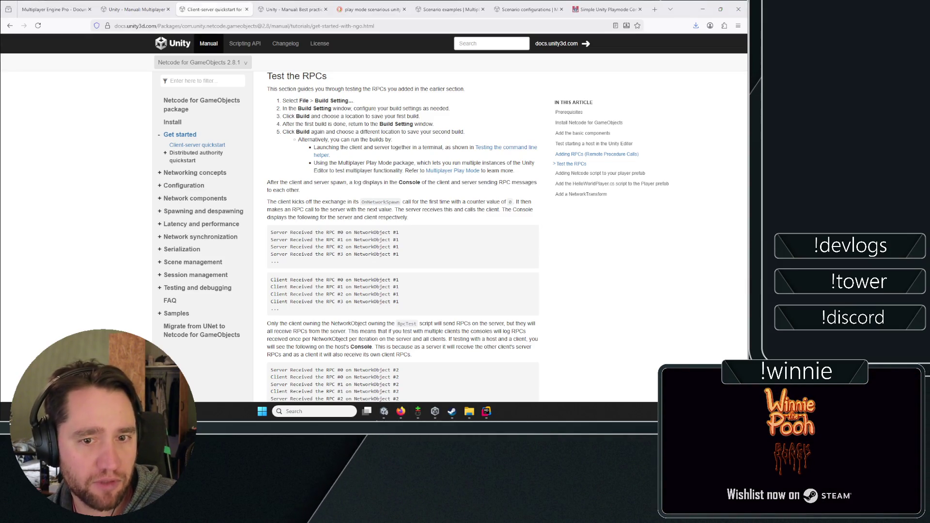
pyautogui.hotkey('alt', 'Tab')
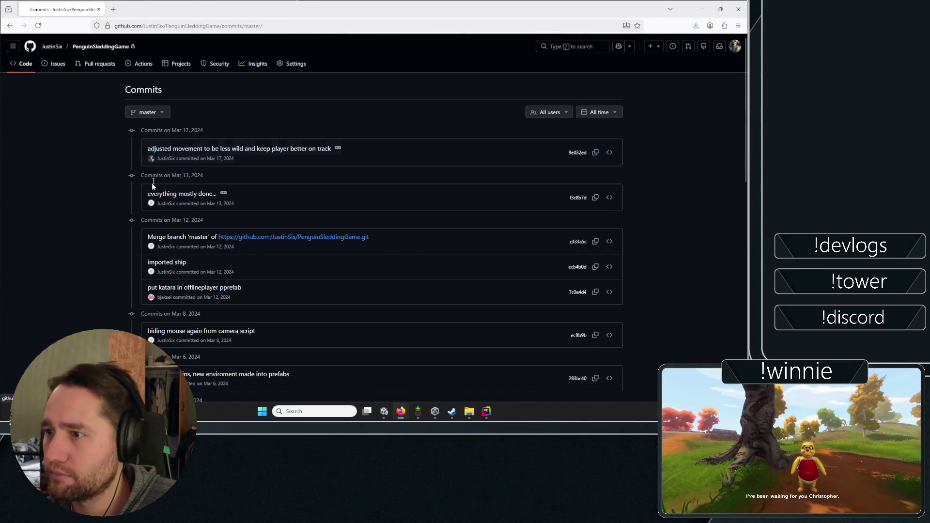
# Open the 'multiplayer fixed and workin' commit and jump to its OnlinePlayer.prefab and RelayNetworkManager.cs changes.
pyautogui.scroll(-3, 189, 209)
pyautogui.scroll(-3, 191, 225)
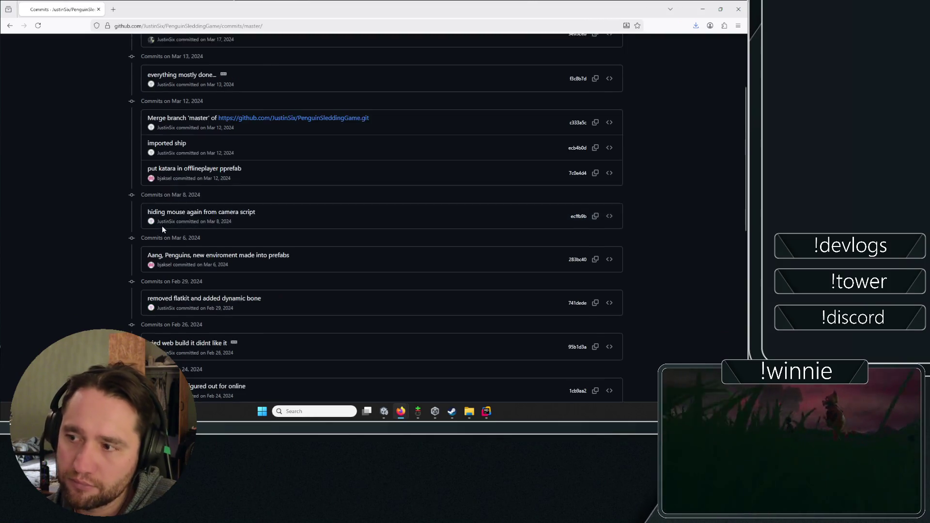
pyautogui.scroll(-6, 169, 222)
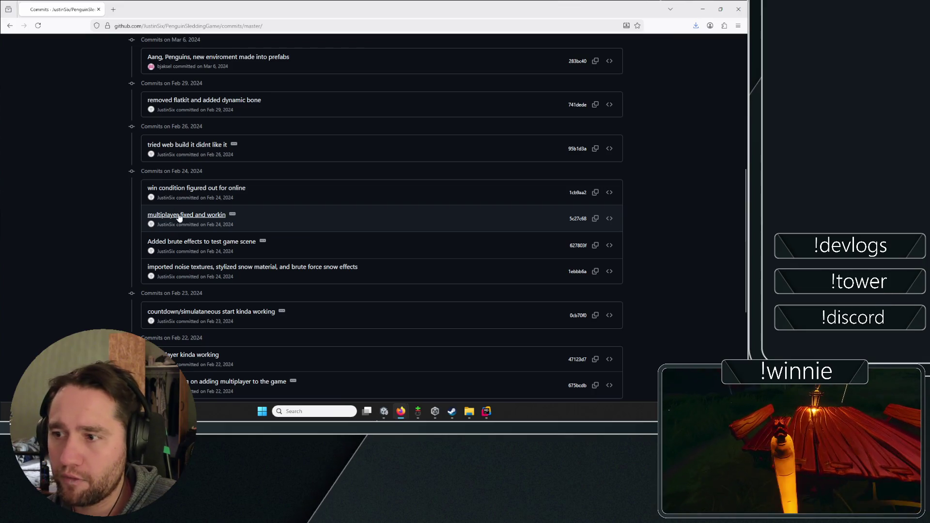
pyautogui.click(158, 215)
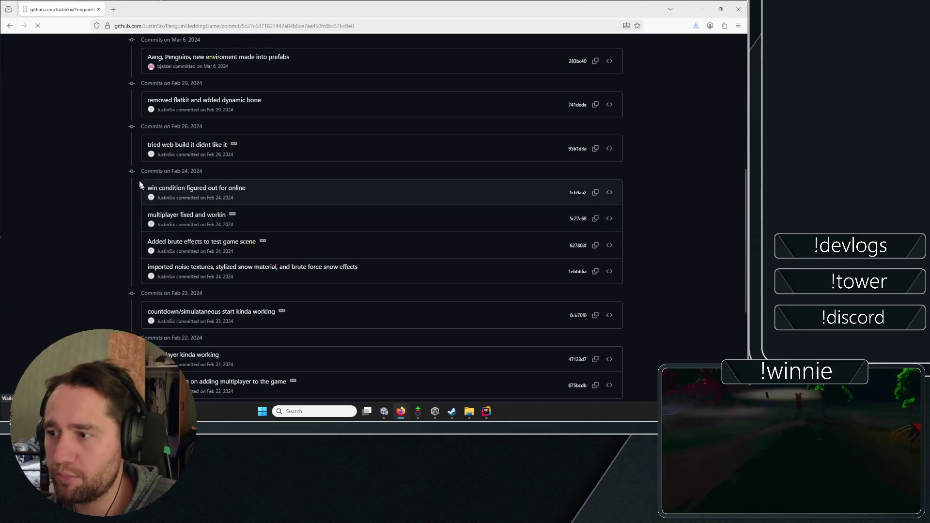
pyautogui.scroll(-5, 251, 165)
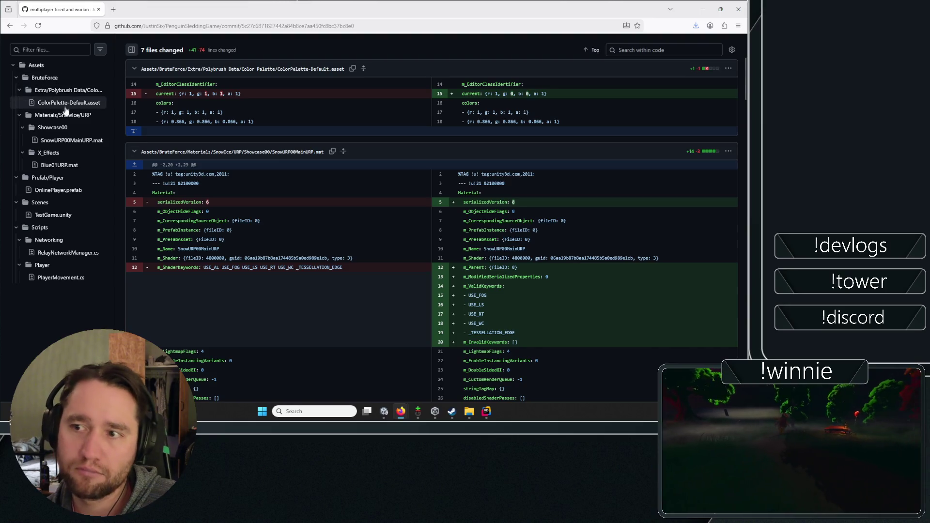
pyautogui.click(59, 190)
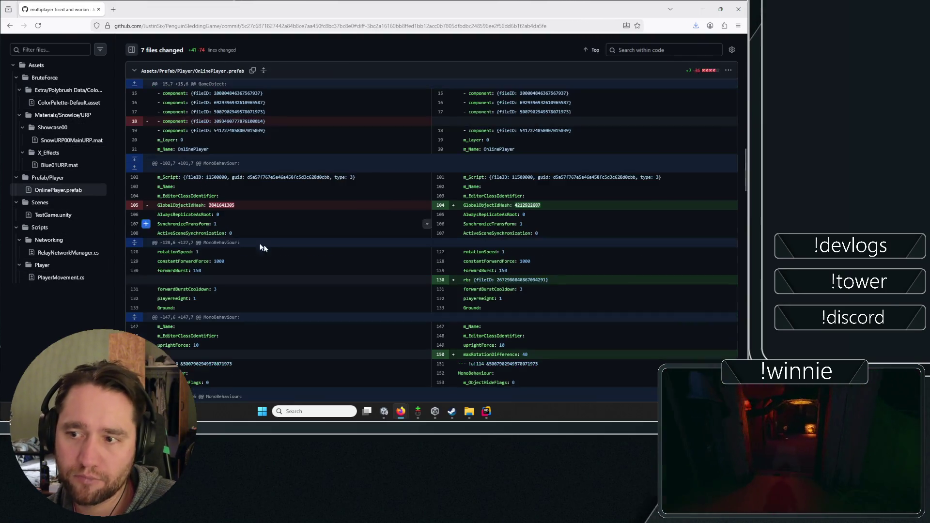
pyautogui.scroll(-20, 363, 286)
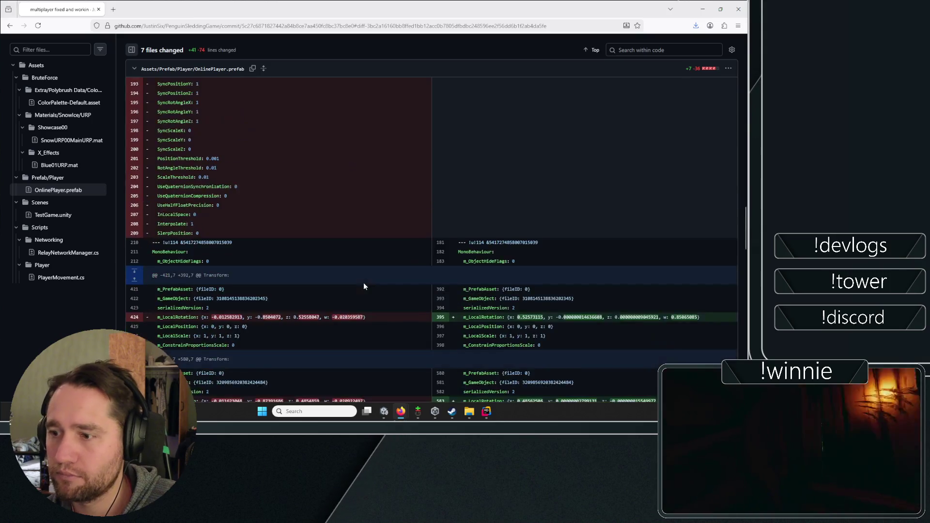
pyautogui.scroll(20, 304, 221)
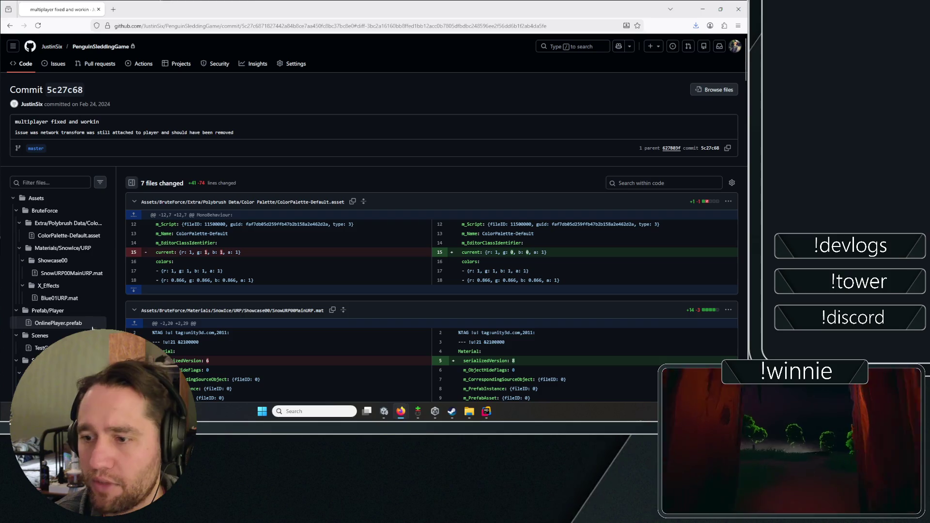
pyautogui.scroll(-2, 73, 315)
pyautogui.click(70, 306)
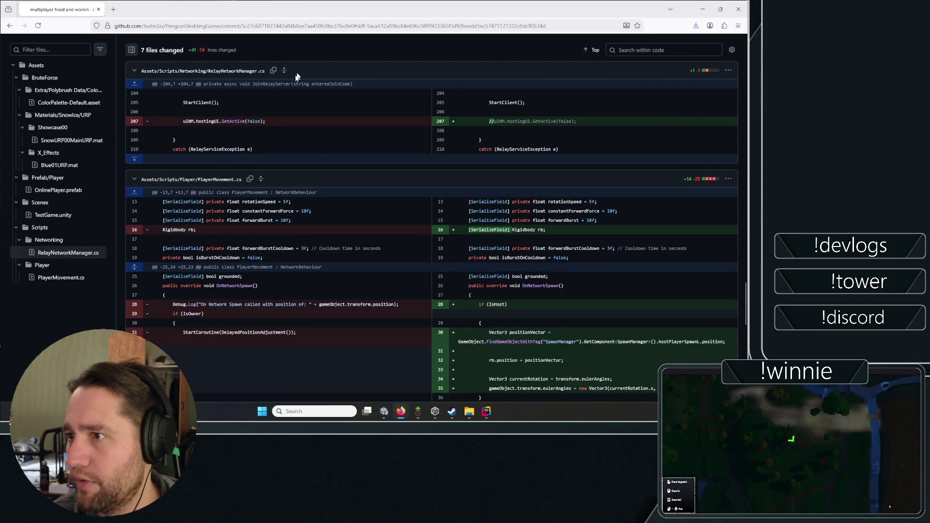
pyautogui.scroll(-15, 618, 269)
pyautogui.scroll(15, 608, 269)
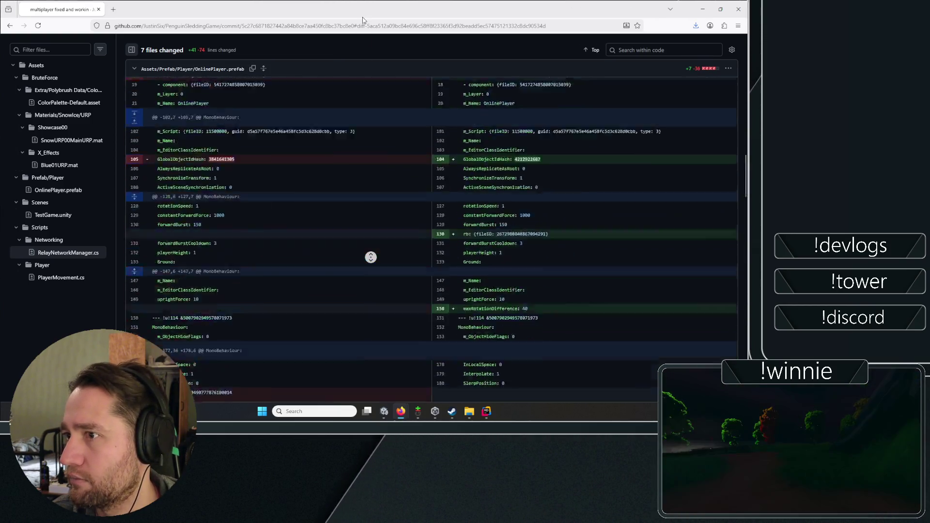
# Collapse all seven file diffs, from ColorPalette-Default.asset through PlayerMovement.cs.
pyautogui.click(135, 204)
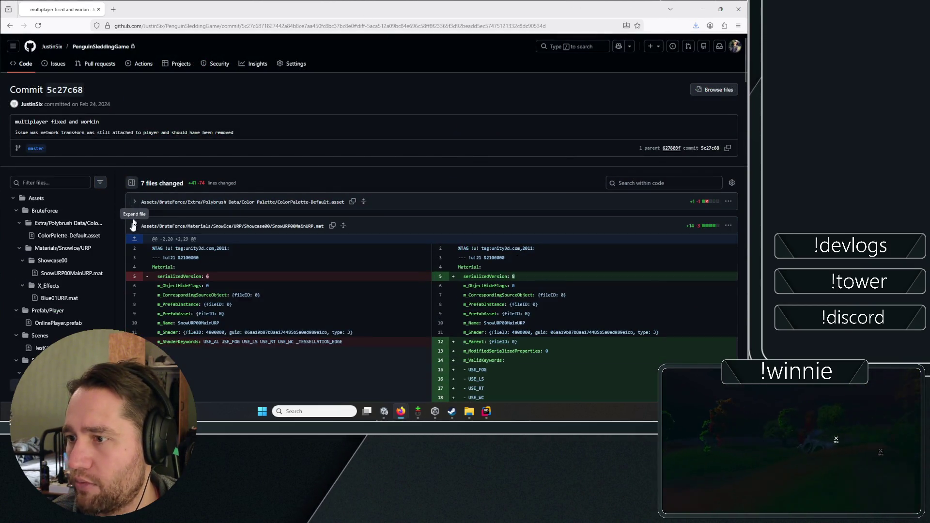
pyautogui.click(134, 226)
pyautogui.click(134, 251)
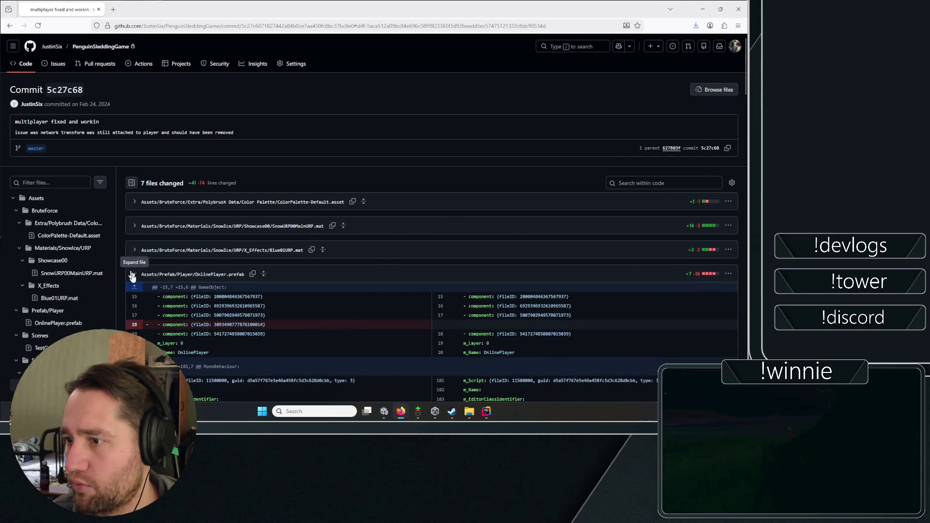
pyautogui.click(134, 275)
pyautogui.click(133, 298)
pyautogui.scroll(-5, 137, 173)
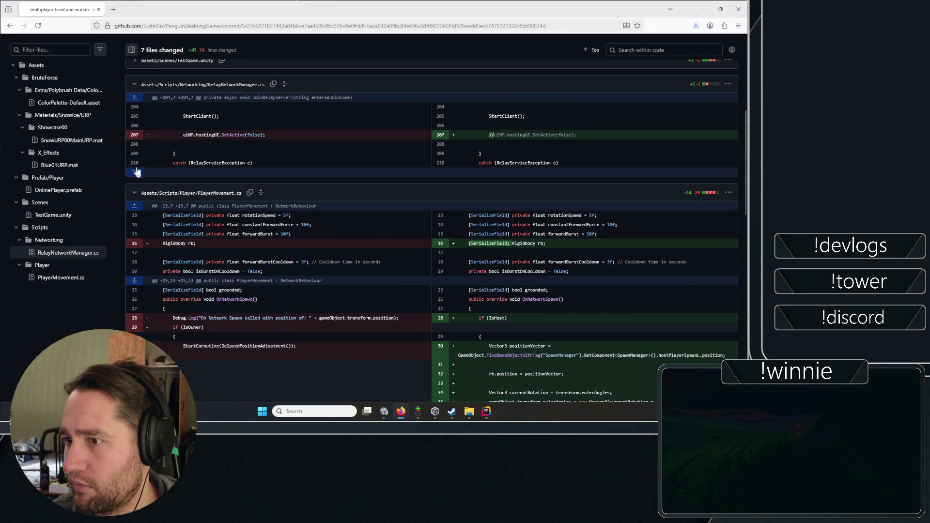
pyautogui.click(135, 85)
pyautogui.click(134, 109)
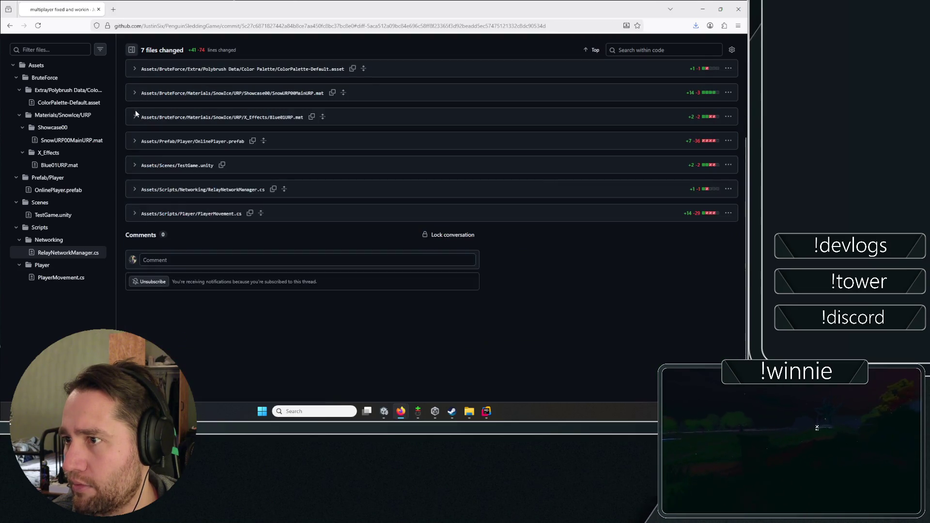
# Re-expand the RelayNetworkManager.cs diff and show its full surrounding code.
pyautogui.click(135, 191)
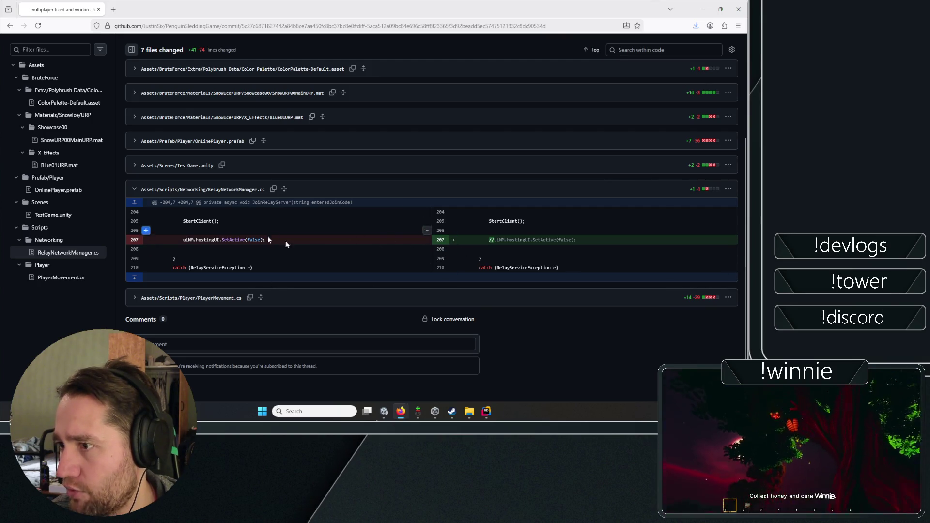
pyautogui.click(284, 190)
pyautogui.scroll(-5, 348, 262)
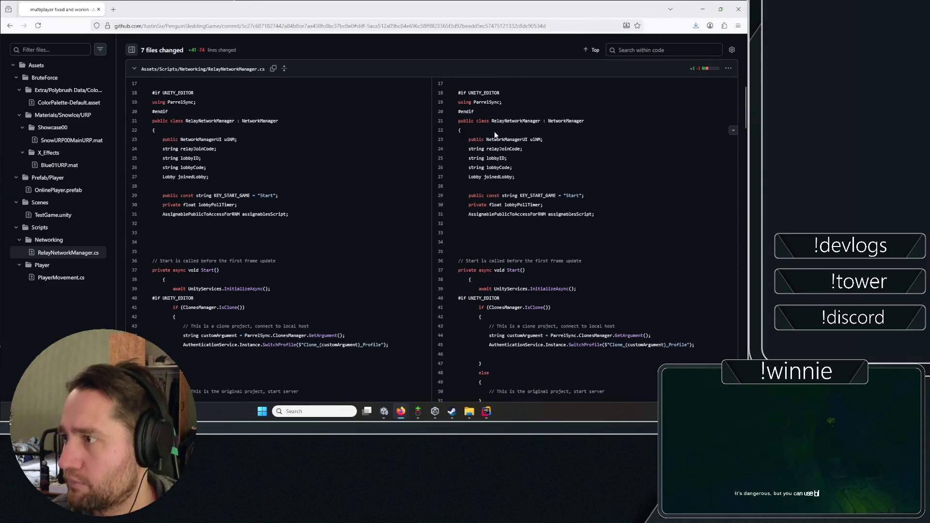
pyautogui.tripleClick(509, 102)
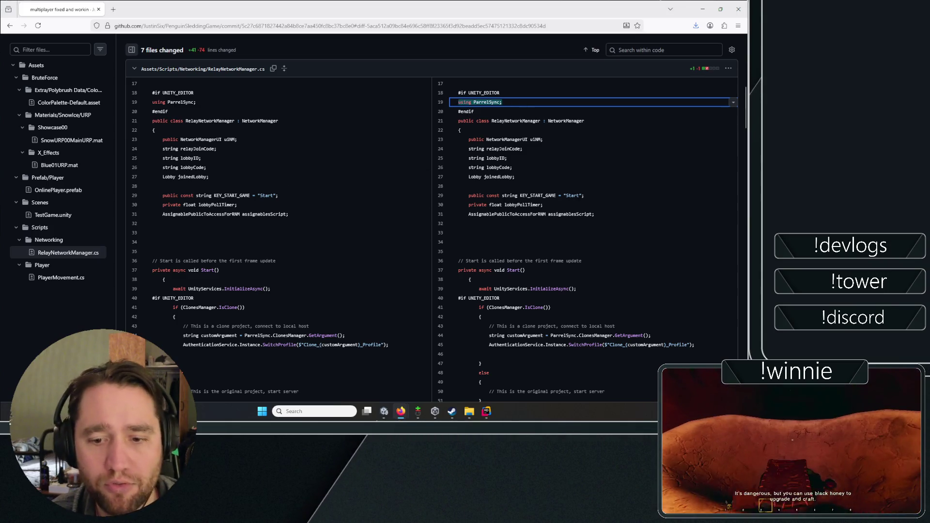
pyautogui.hotkey('alt', 'Tab')
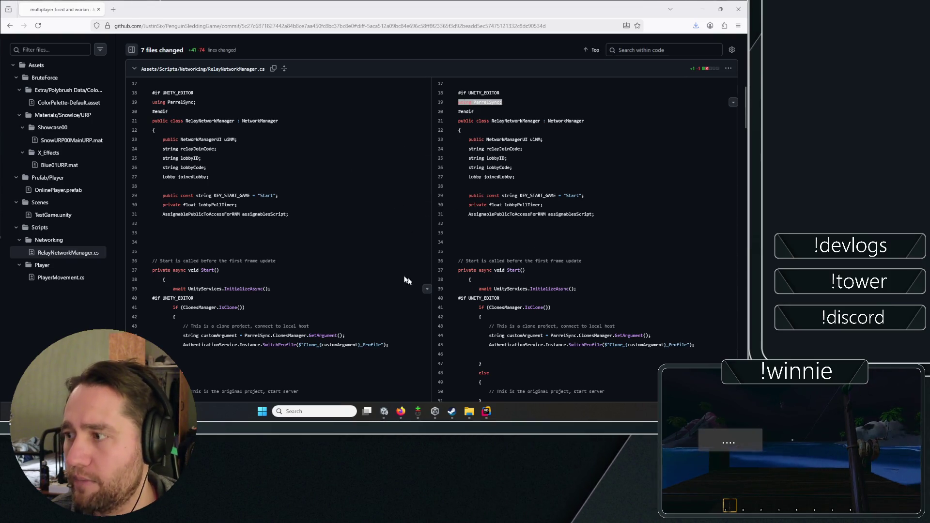
pyautogui.click(385, 412)
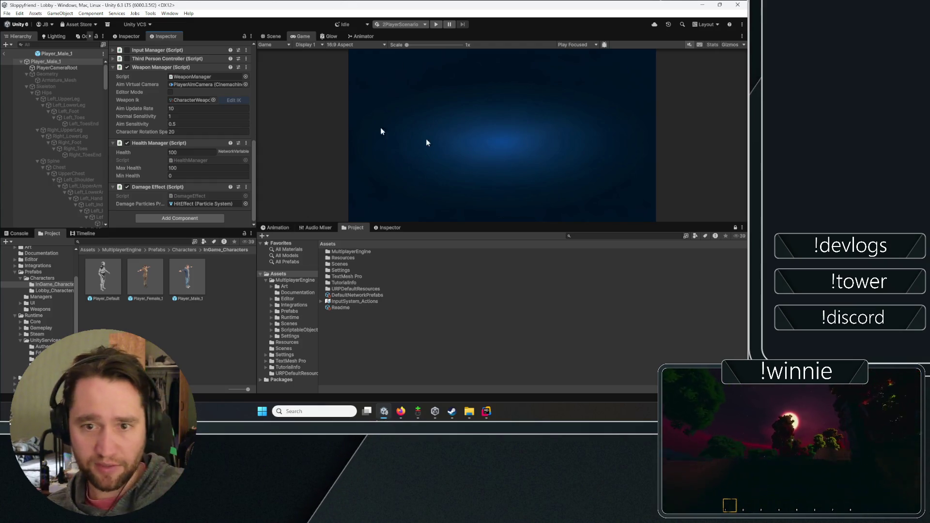
pyautogui.click(702, 7)
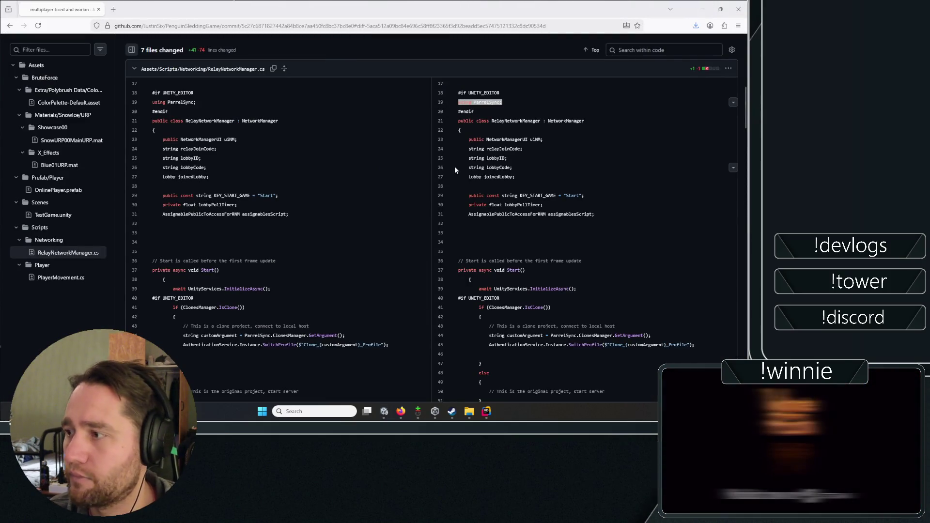
pyautogui.scroll(-1, 299, 225)
pyautogui.scroll(2, 255, 176)
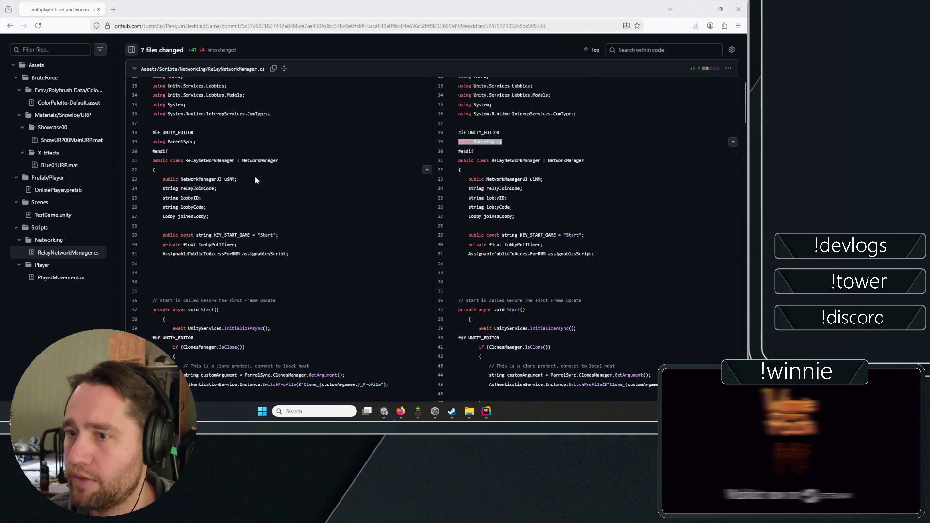
# Scroll back and forth through the commit's changed-file diffs.
pyautogui.scroll(-2, 339, 152)
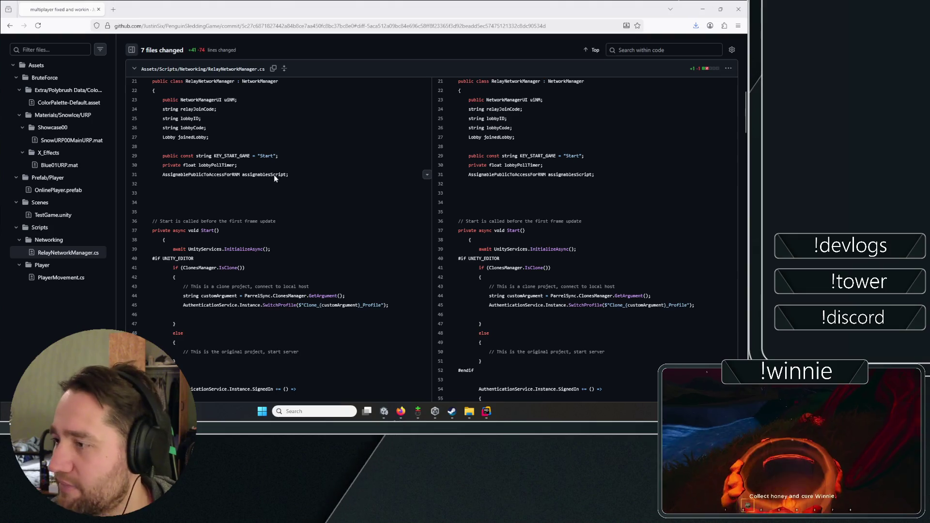
pyautogui.scroll(-5, 575, 213)
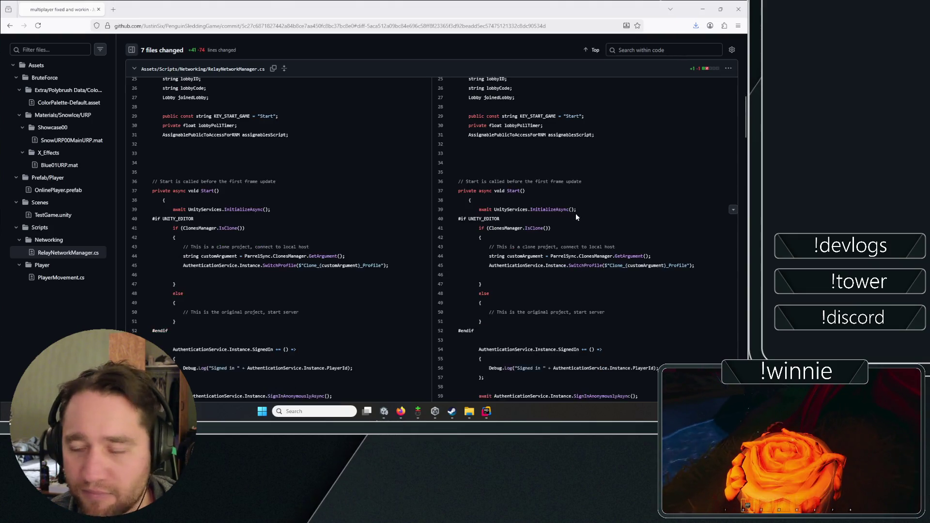
pyautogui.scroll(10, 339, 230)
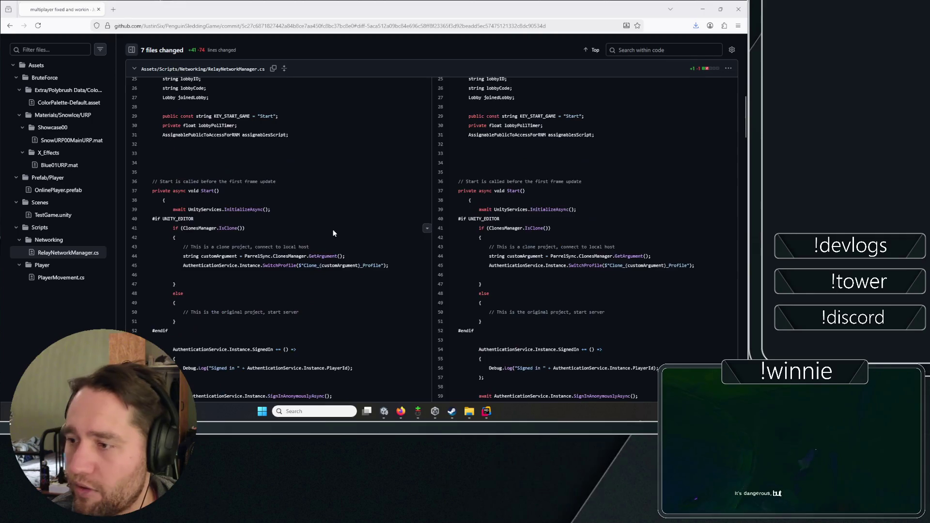
pyautogui.scroll(-5, 334, 227)
pyautogui.scroll(-4, 334, 231)
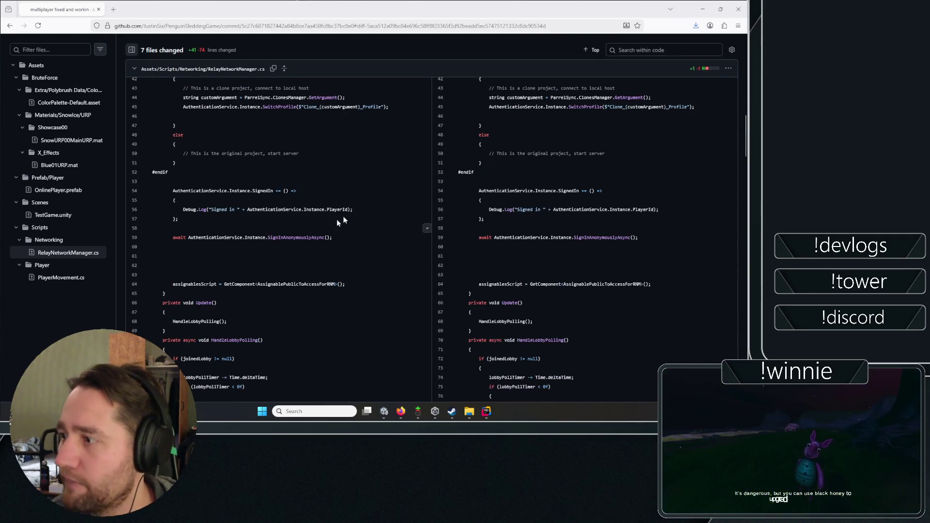
pyautogui.scroll(3, 415, 224)
pyautogui.scroll(1, 395, 179)
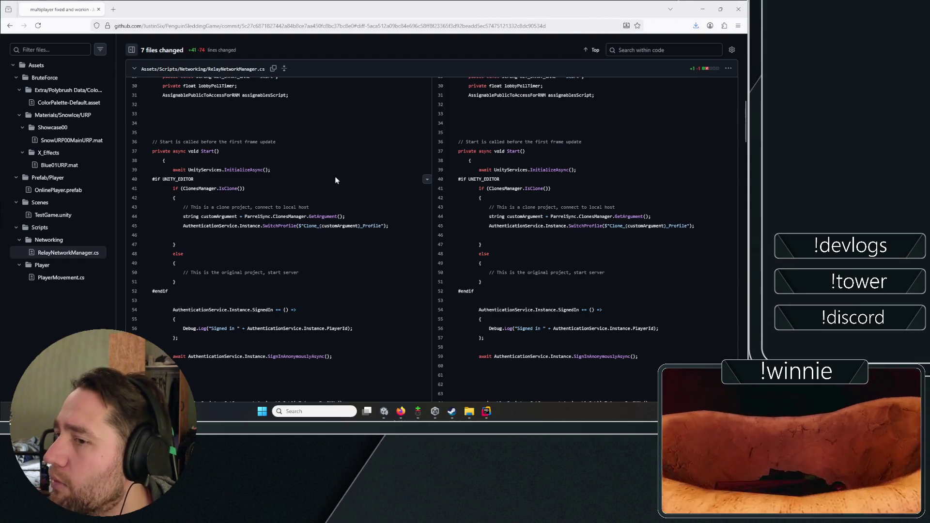
pyautogui.scroll(-4, 334, 176)
pyautogui.scroll(-3, 322, 194)
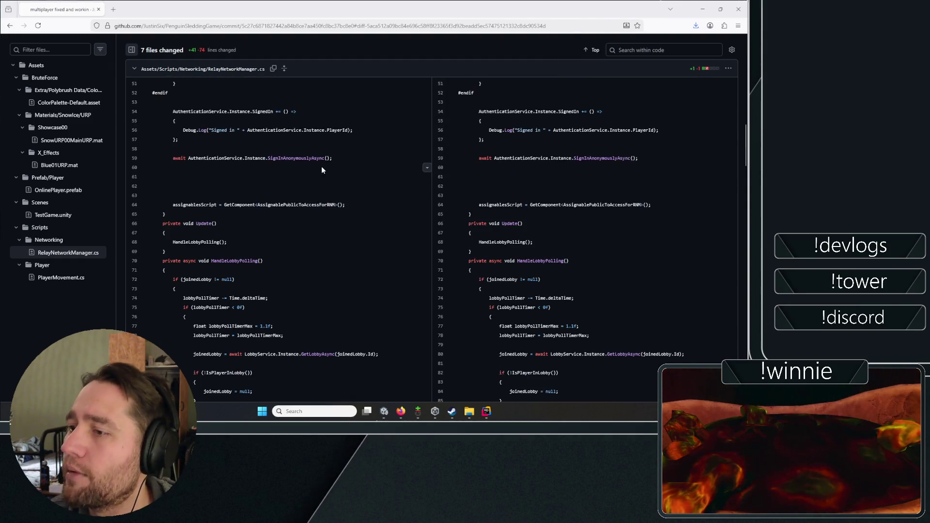
pyautogui.scroll(12, 321, 167)
pyautogui.scroll(5, 290, 179)
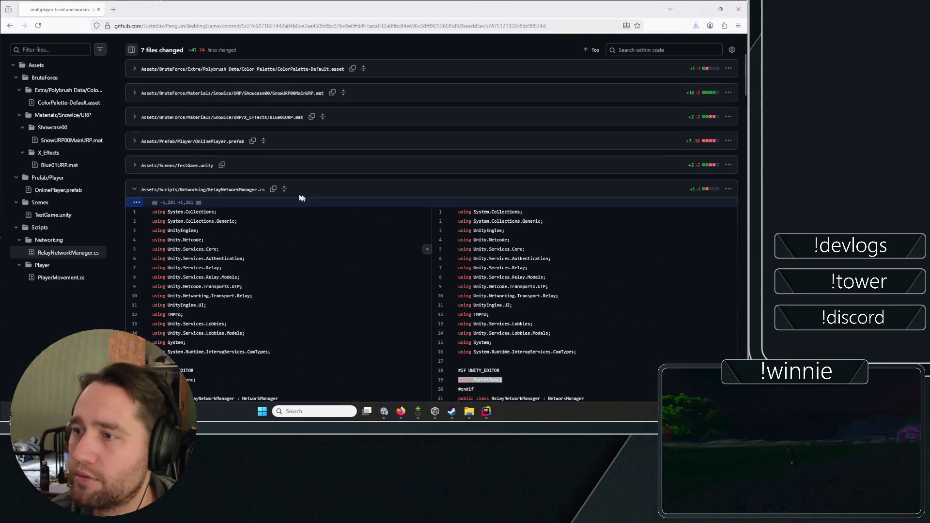
# Open OnlinePlayer.prefab in a new tab, switch to it, and reach the repository's code page.
pyautogui.rightClick(223, 143)
pyautogui.click(245, 158)
pyautogui.hotkey('ctrl', 'Tab')
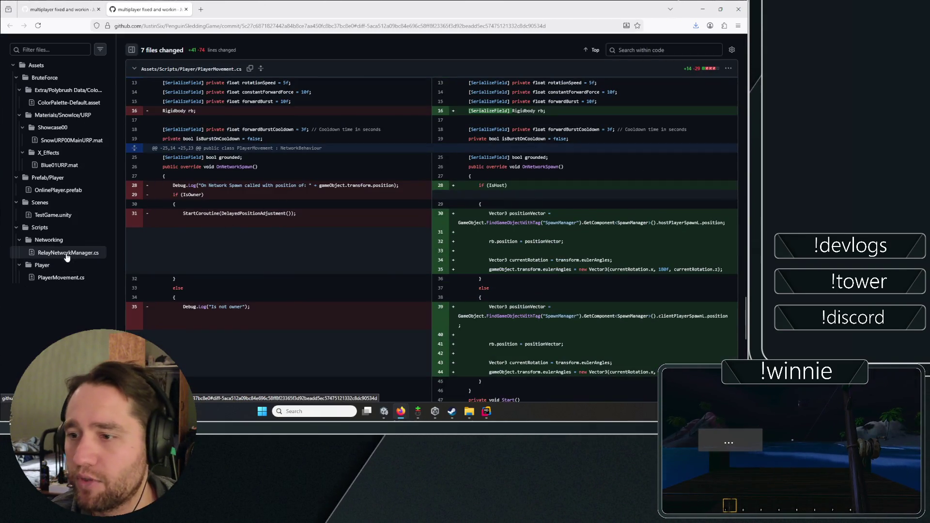
pyautogui.middleClick(75, 313)
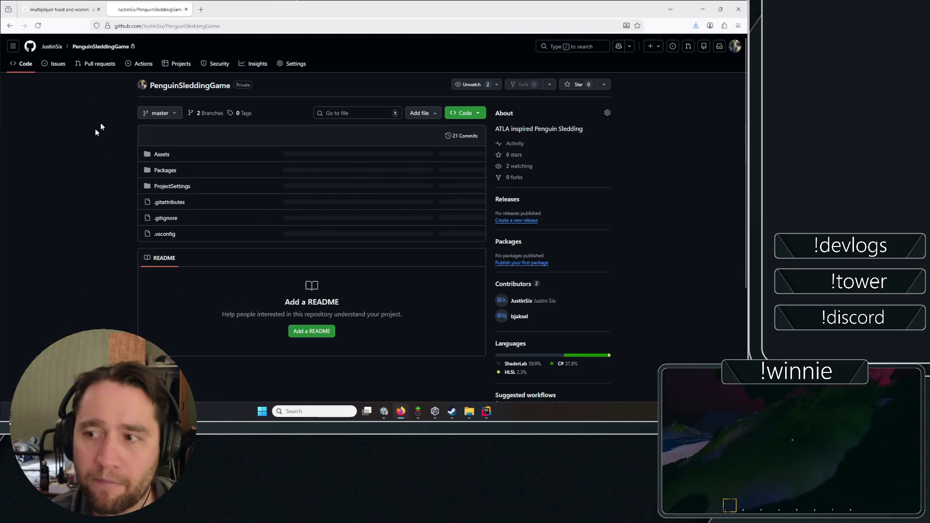
# Open Assets > Scripts > RelayNetworkManager.cs and select the field declarations on lines 23–26.
pyautogui.click(161, 155)
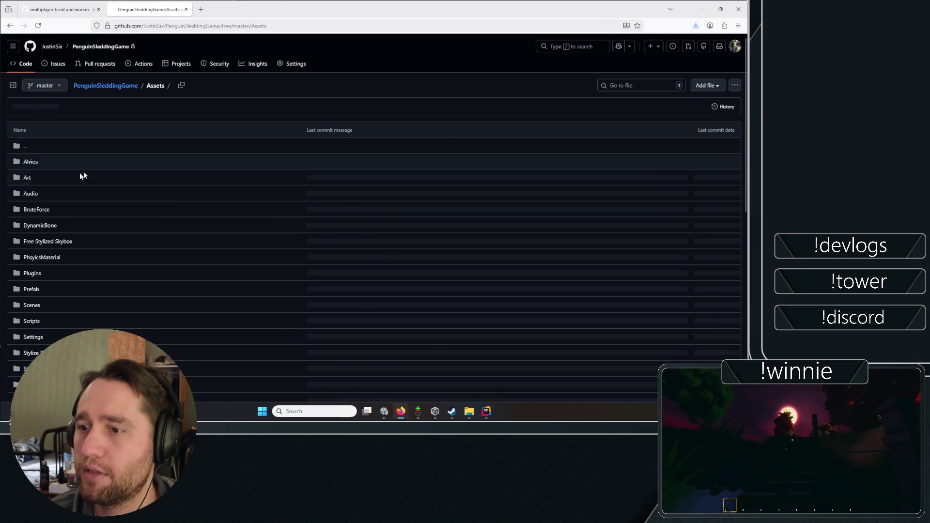
pyautogui.click(38, 322)
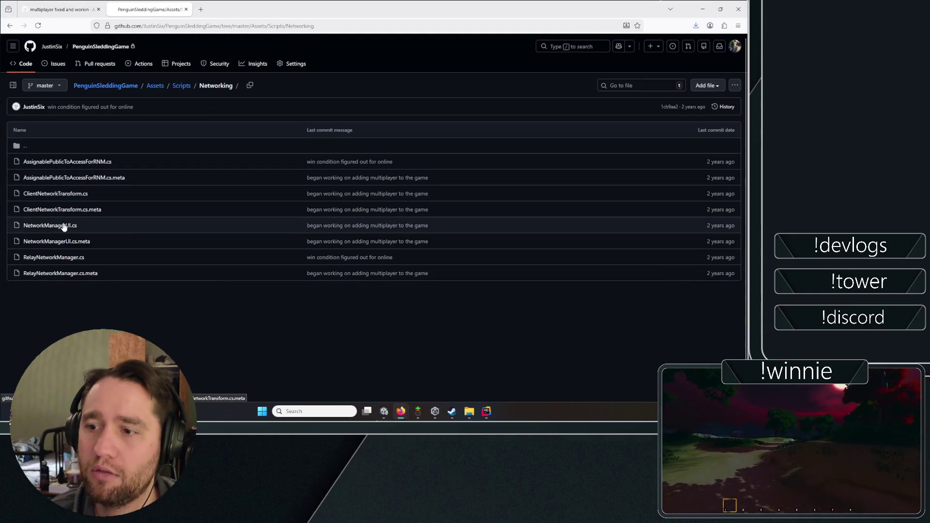
pyautogui.click(61, 259)
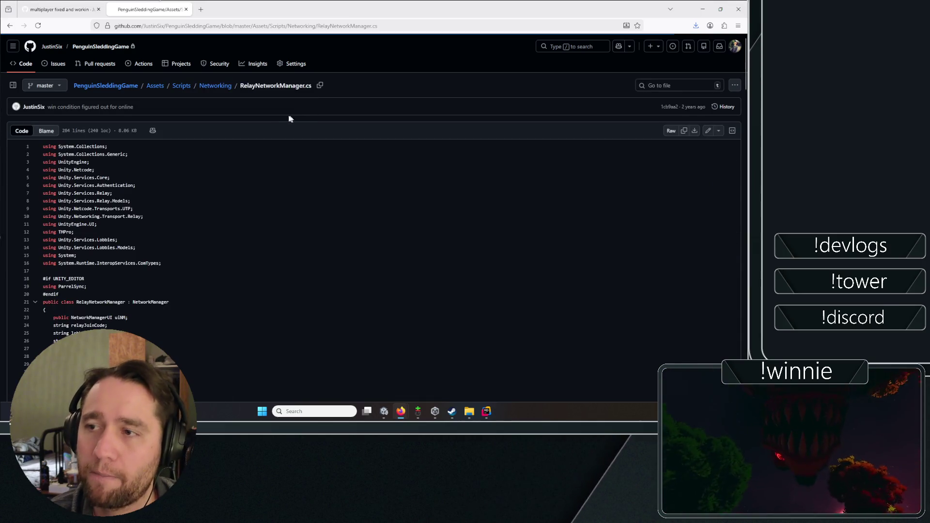
pyautogui.scroll(-4, 199, 237)
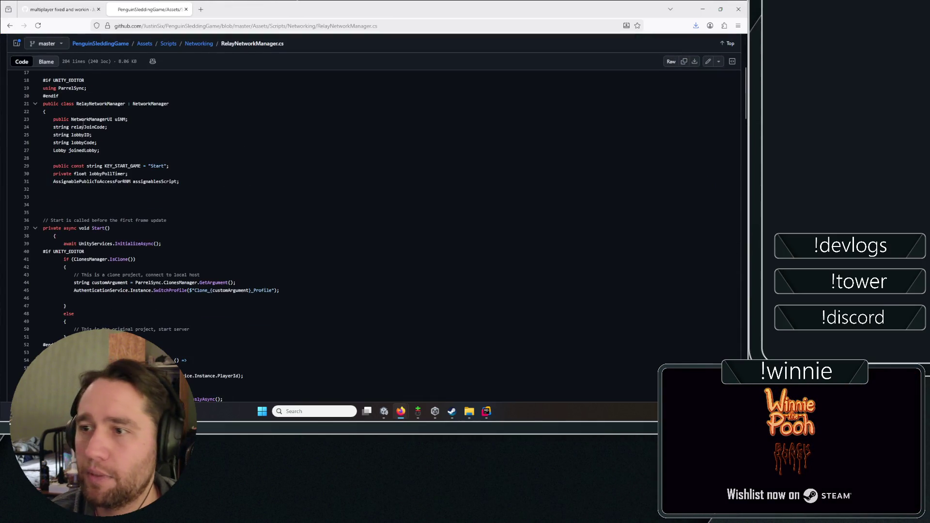
pyautogui.moveTo(71, 120)
pyautogui.mouseDown()
pyautogui.moveTo(128, 120)
pyautogui.moveTo(102, 143)
pyautogui.mouseUp()
pyautogui.scroll(-2, 218, 167)
# List references to assignablesScript, jump to its line 31 declaration, and close the symbols panel.
pyautogui.click(144, 141)
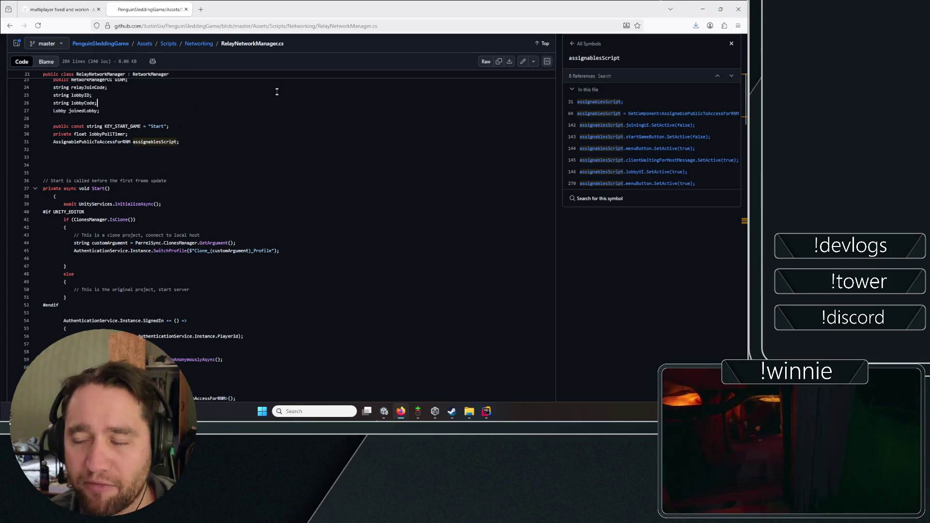
pyautogui.moveTo(43, 95); pyautogui.dragTo(99, 111)
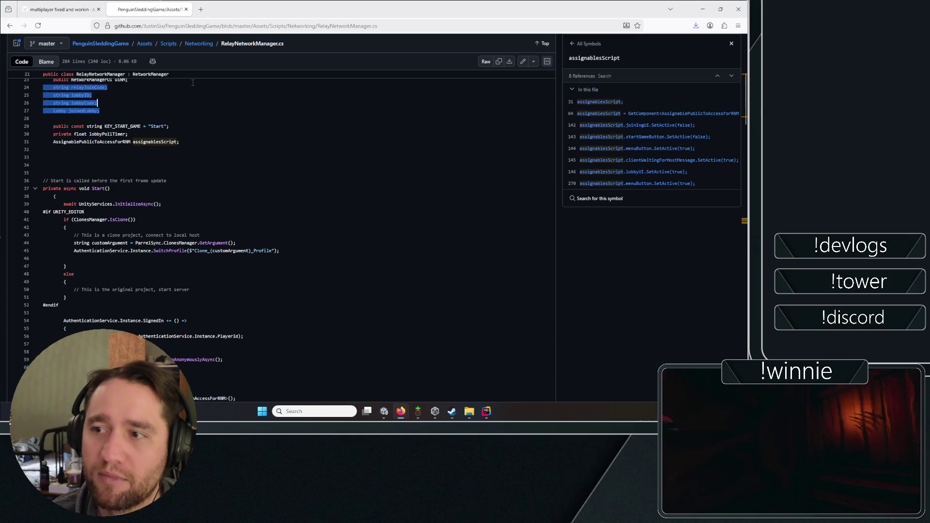
pyautogui.hotkey('shift', 'End')
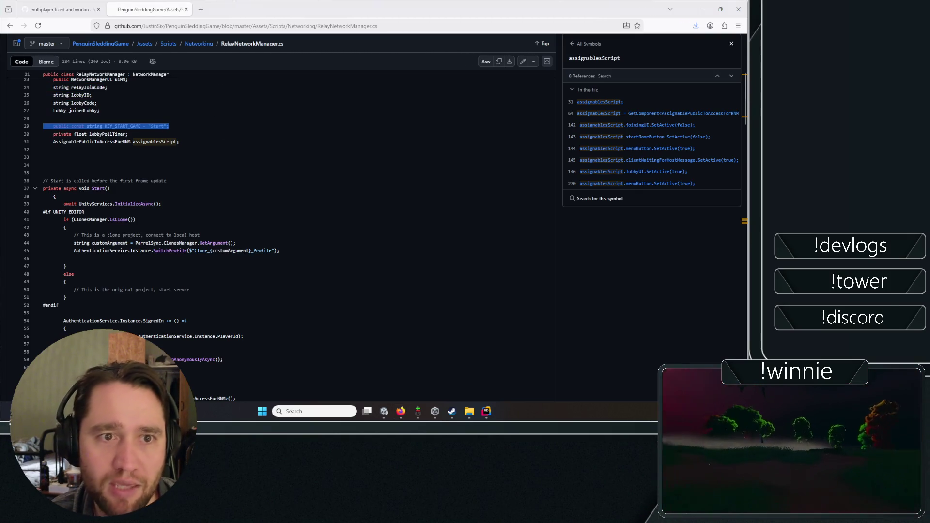
pyautogui.scroll(-1, 185, 122)
pyautogui.scroll(-2, 184, 122)
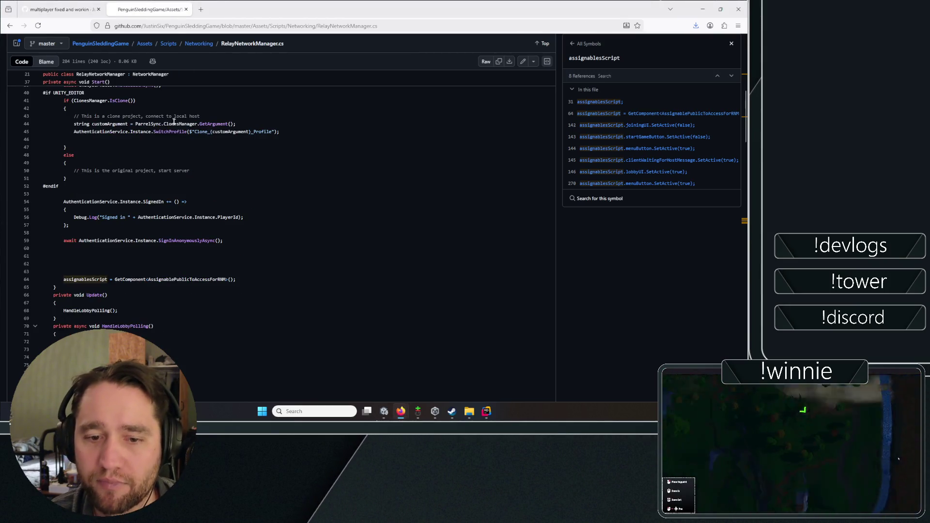
pyautogui.scroll(-1, 174, 120)
pyautogui.scroll(3, 290, 122)
pyautogui.scroll(-2, 346, 124)
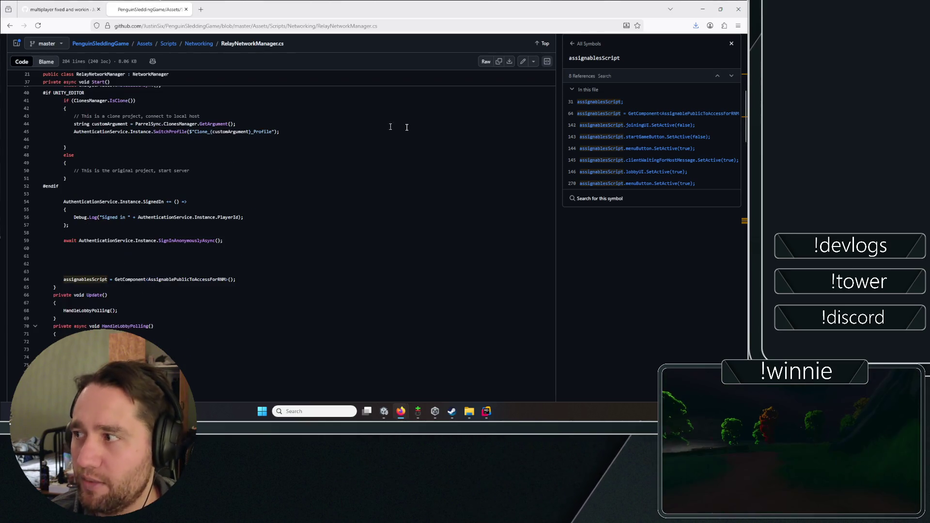
pyautogui.click(731, 78)
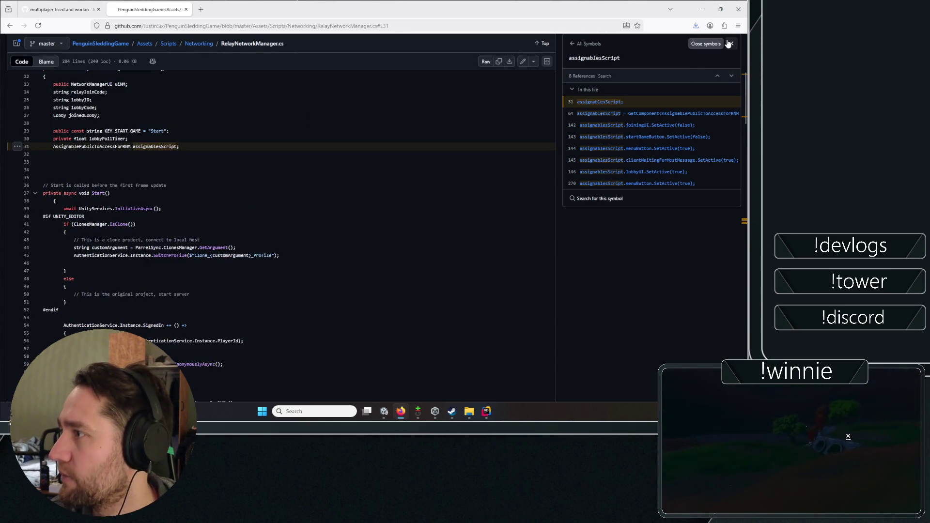
pyautogui.click(730, 44)
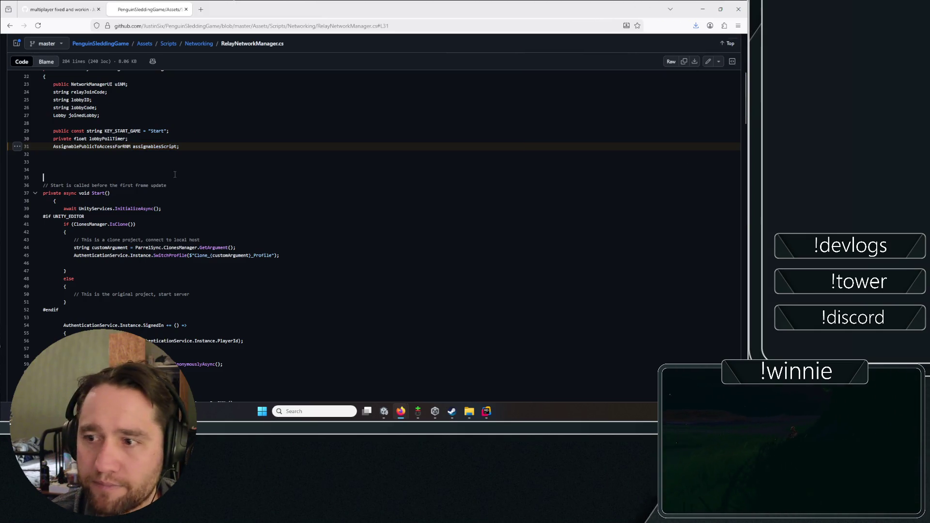
# Scroll through the rest of RelayNetworkManager.cs and open a new empty tab.
pyautogui.scroll(1, 175, 175)
pyautogui.scroll(-1, 69, 139)
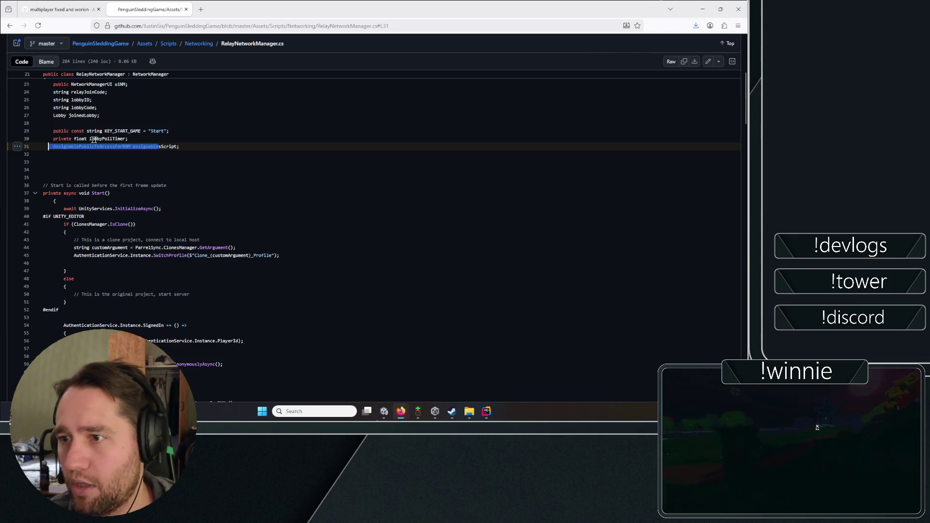
pyautogui.scroll(-3, 133, 151)
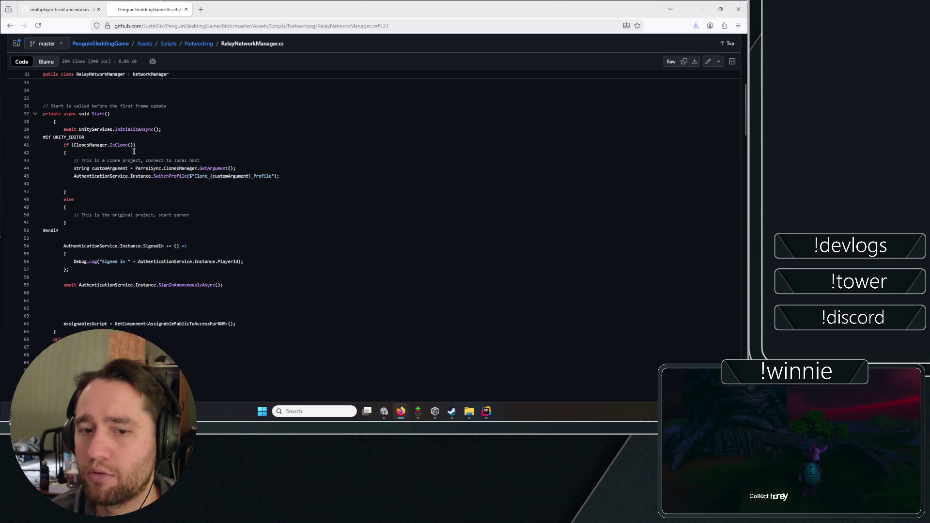
pyautogui.click(201, 9)
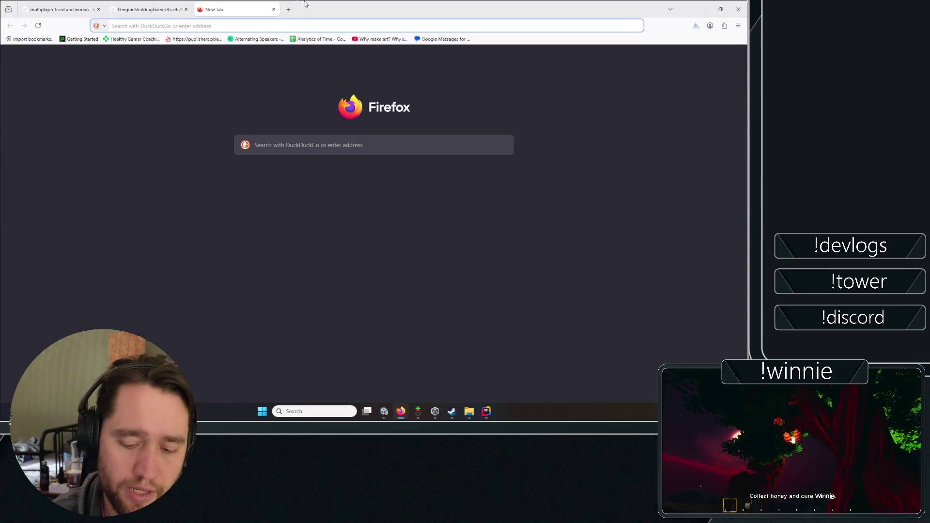
# Go to itch.io, open Avatar Penguin Sledding Game in a new tab, and return to GitHub.
pyautogui.write('itch.io')
pyautogui.press('Return')
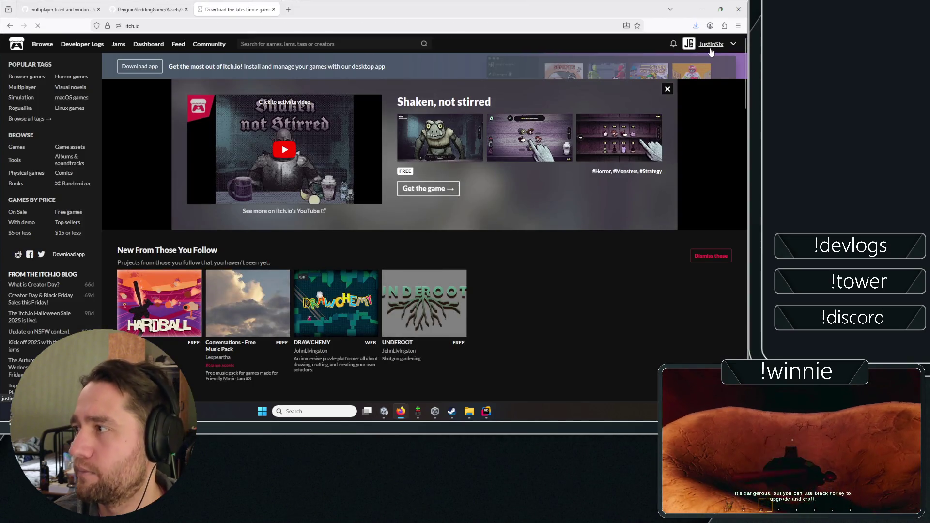
pyautogui.scroll(-5, 349, 120)
pyautogui.rightClick(357, 154)
pyautogui.click(382, 159)
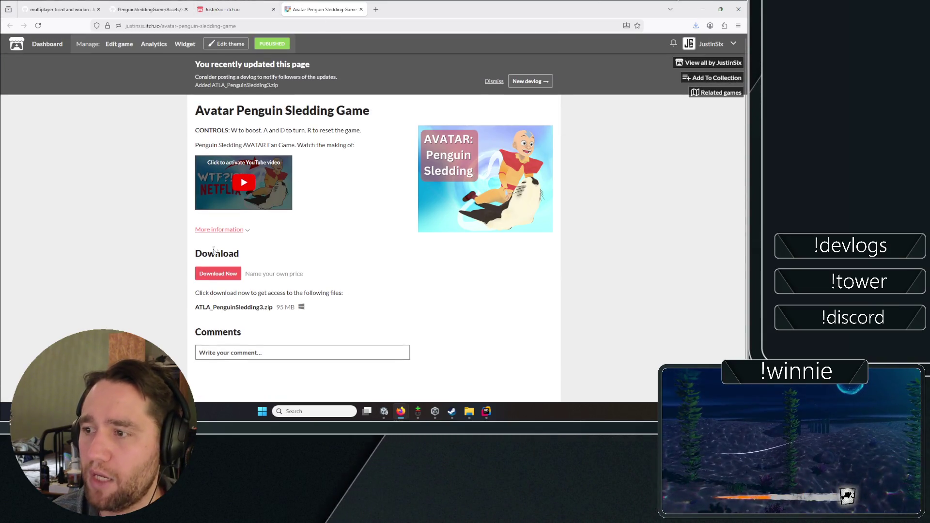
pyautogui.hotkey('ctrl', 'shift', 'Tab')
pyautogui.hotkey('ctrl', 'shift', 'Tab')
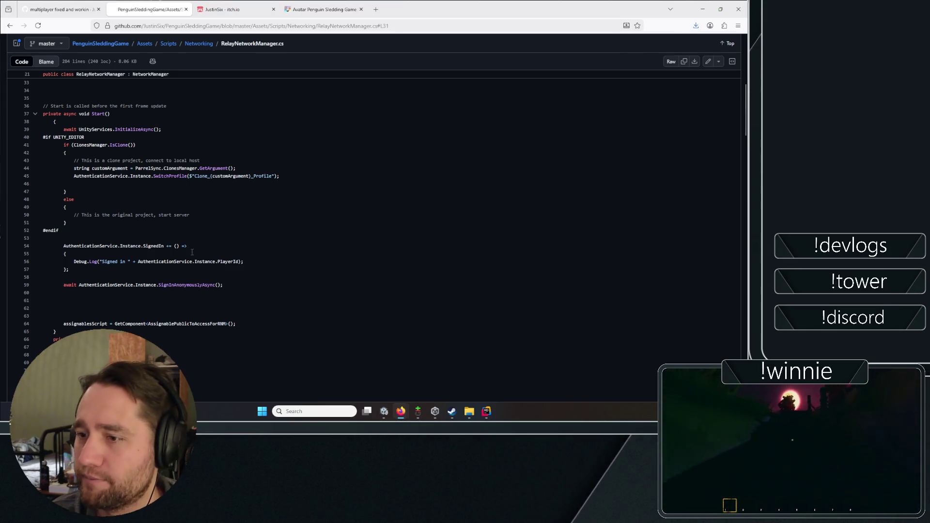
# Scroll down RelayNetworkManager.cs and select the sign-in code on lines 56–59.
pyautogui.scroll(-2, 181, 253)
pyautogui.scroll(-2, 181, 253)
pyautogui.moveTo(150, 182); pyautogui.dragTo(153, 200)
pyautogui.scroll(-4, 186, 175)
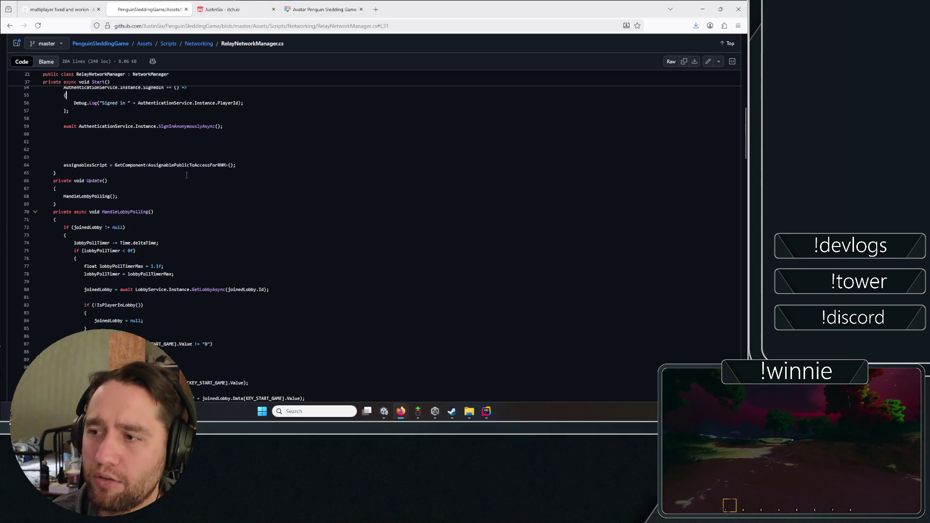
pyautogui.scroll(-2, 180, 179)
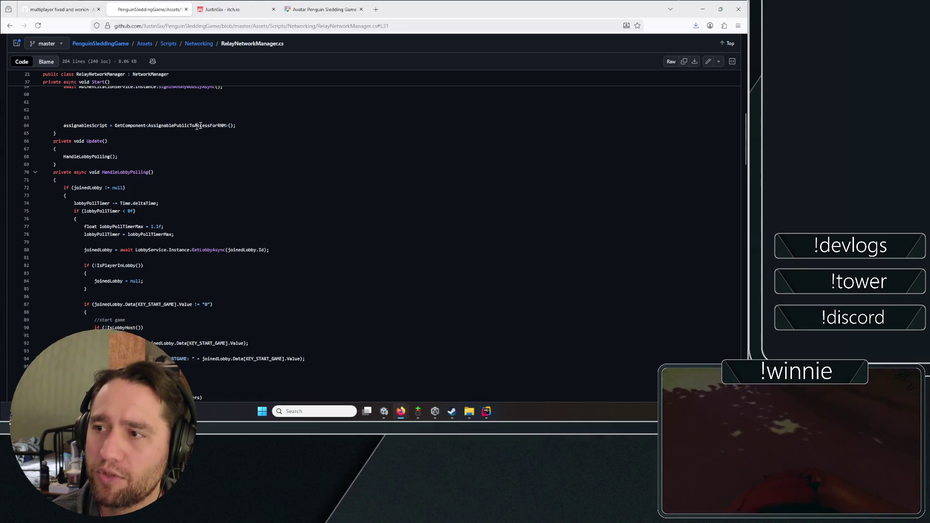
pyautogui.press('Down')
pyautogui.press('Down')
pyautogui.press('Down')
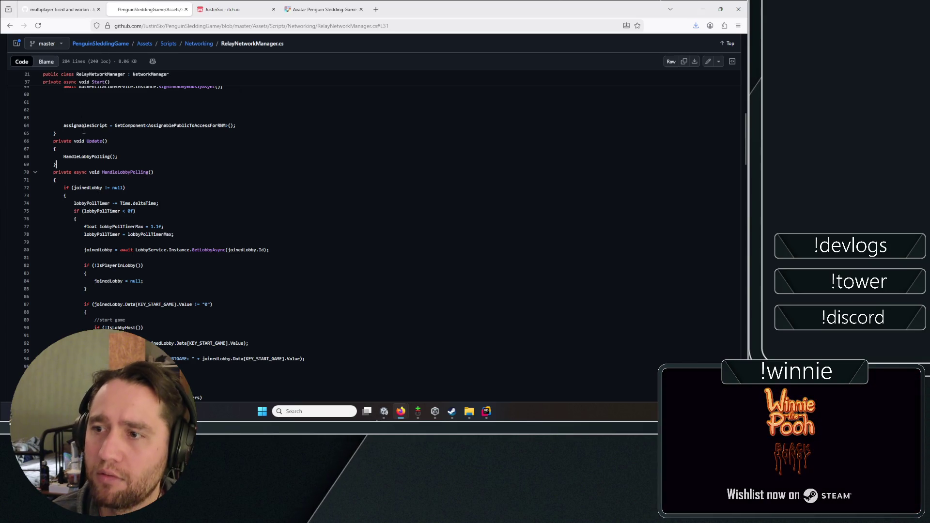
# Read the rest of the file, glance at the commit diff, then return to the Networking folder.
pyautogui.scroll(-4, 60, 164)
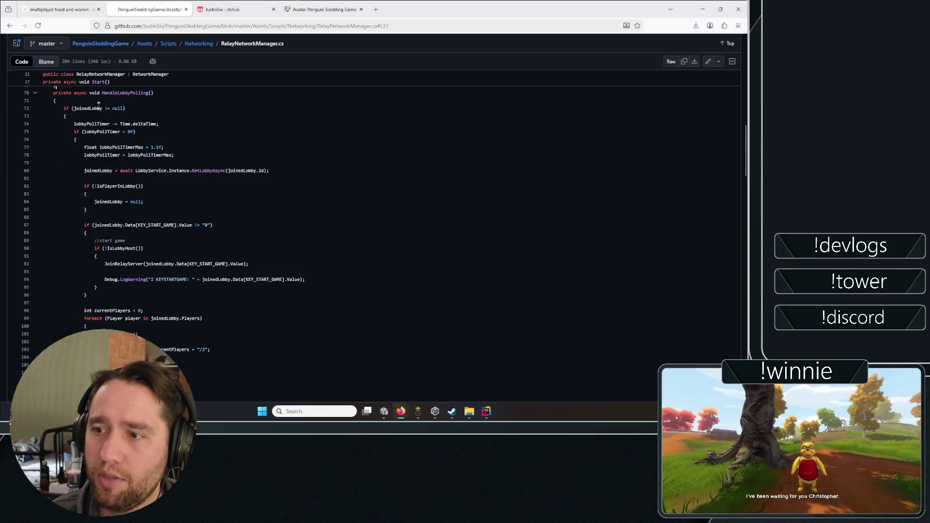
pyautogui.scroll(-8, 145, 184)
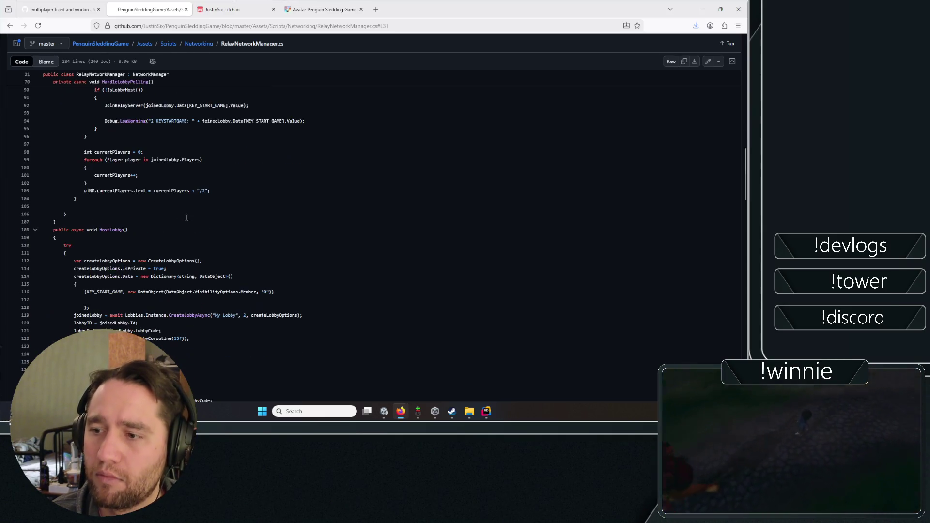
pyautogui.scroll(-10, 181, 207)
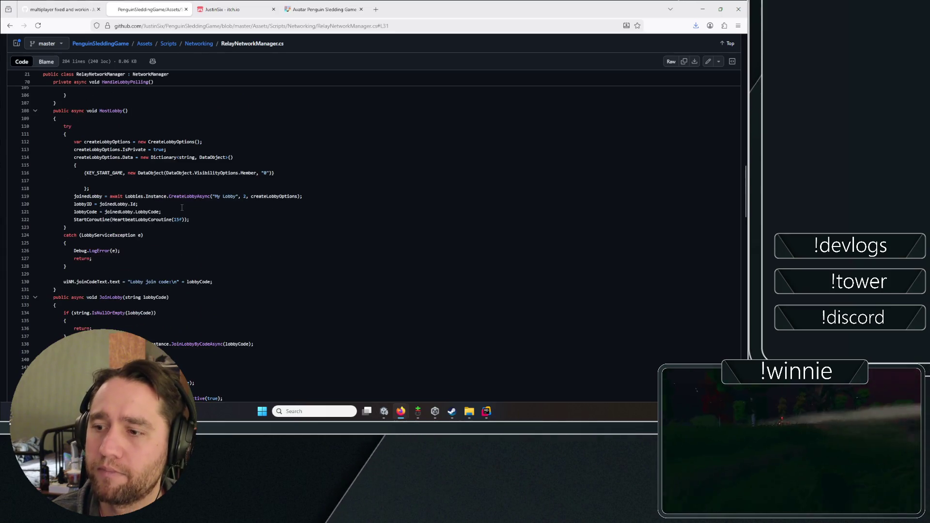
pyautogui.scroll(-12, 179, 213)
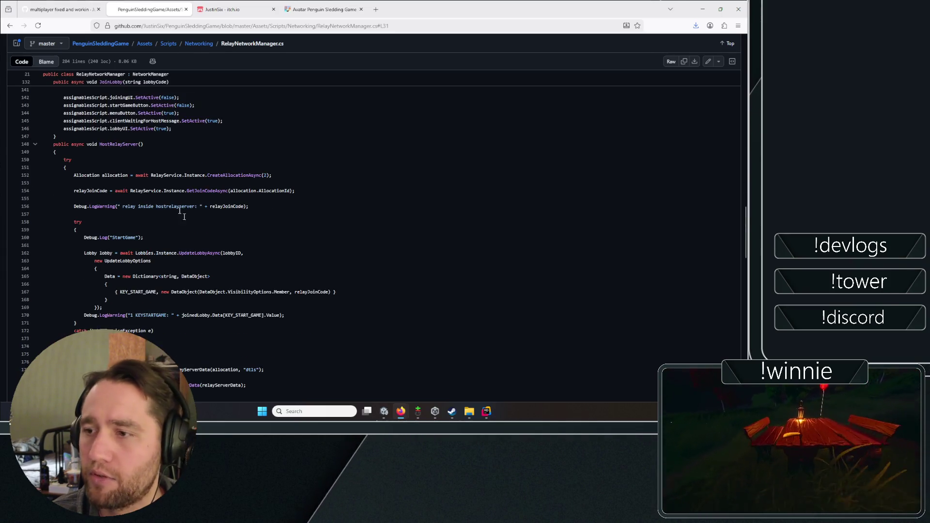
pyautogui.scroll(-10, 187, 224)
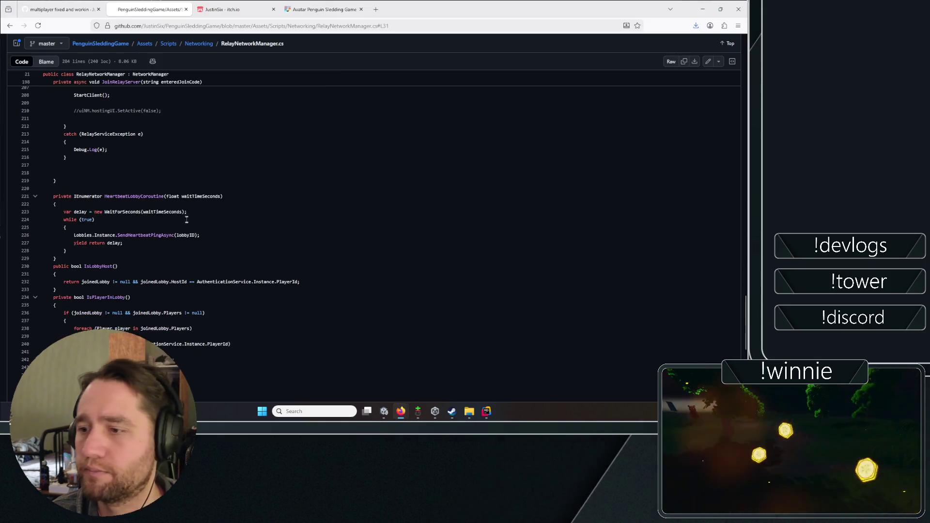
pyautogui.click(73, 9)
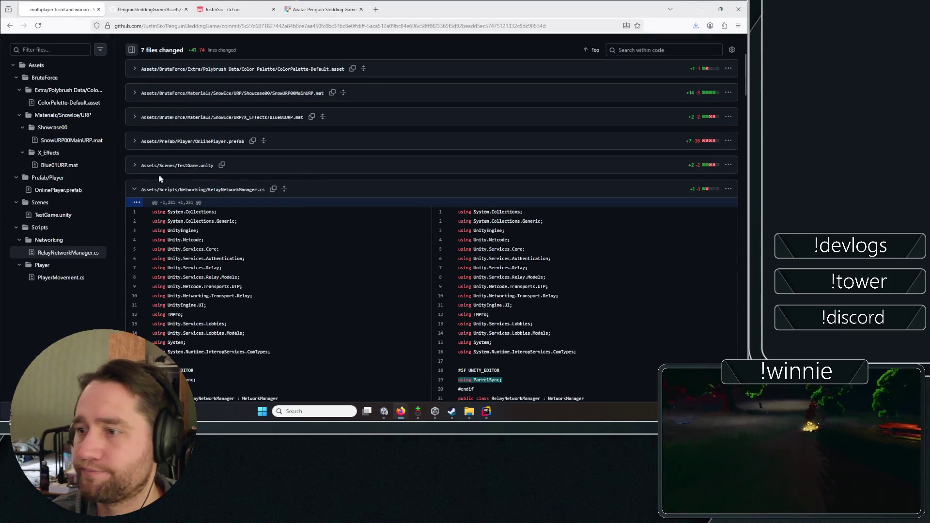
pyautogui.click(154, 6)
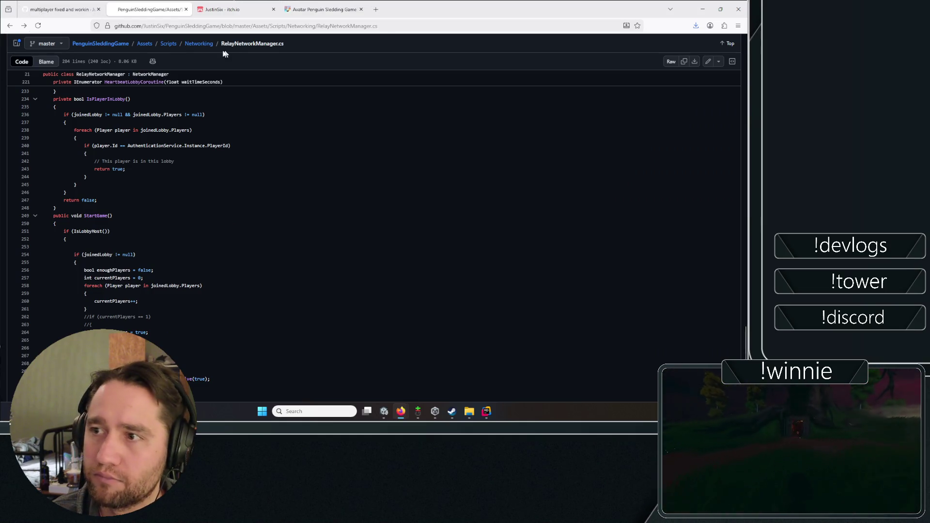
pyautogui.click(198, 43)
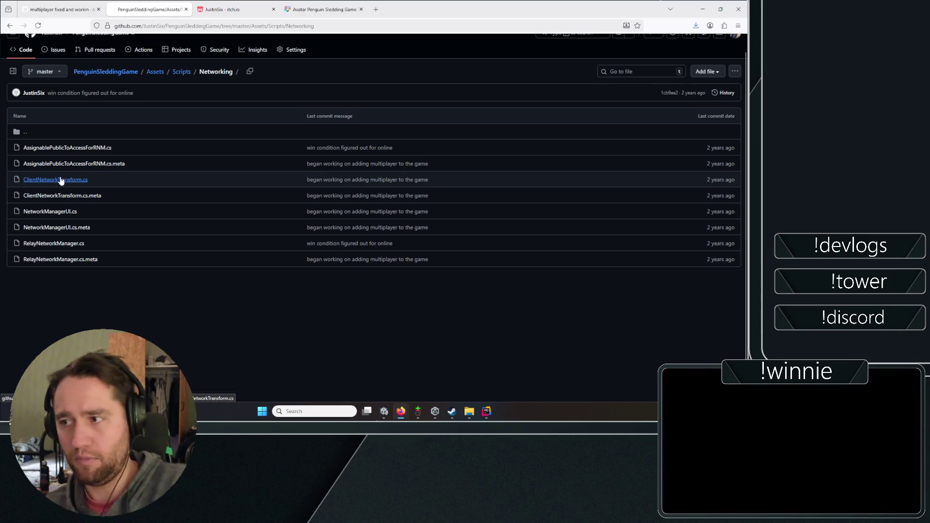
# Open ClientNetworkTransform.cs, select its OnIsServerAuthoritative override, then go back to the Networking folder.
pyautogui.click(65, 180)
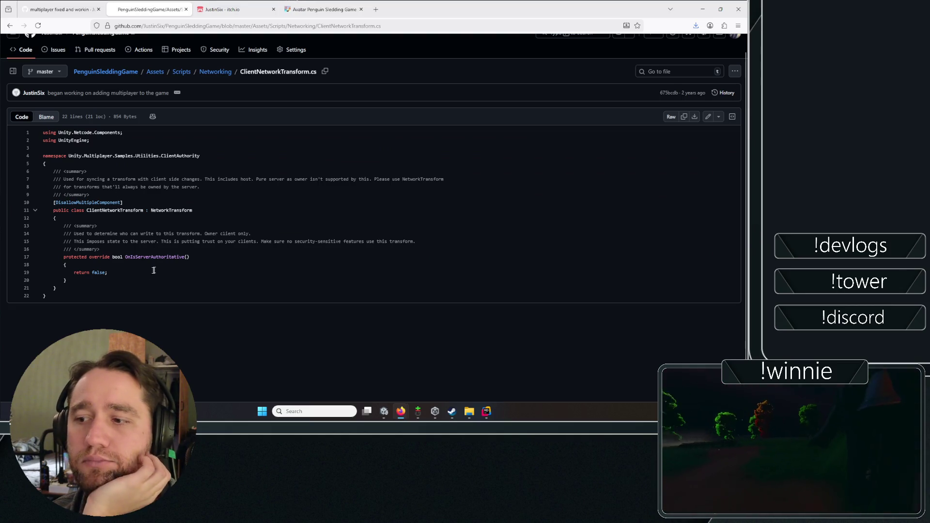
pyautogui.moveTo(92, 263); pyautogui.dragTo(61, 255)
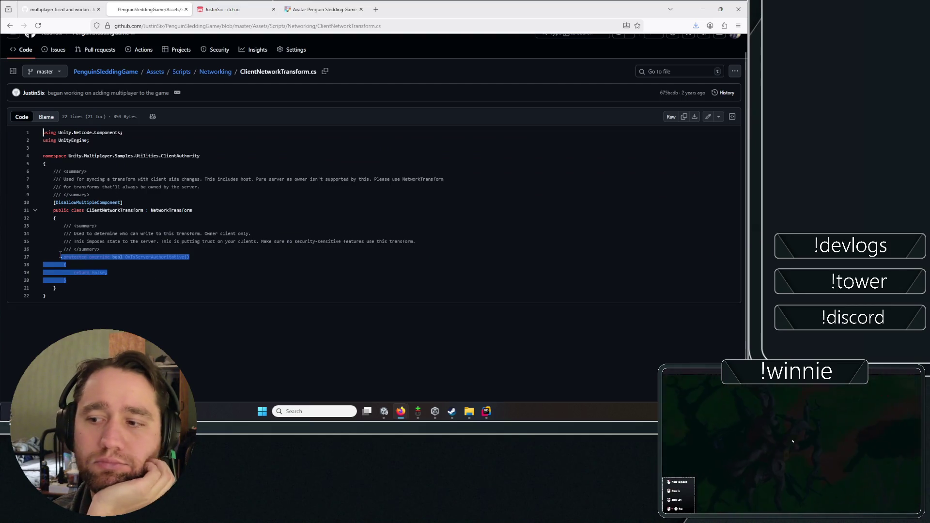
pyautogui.click(199, 241)
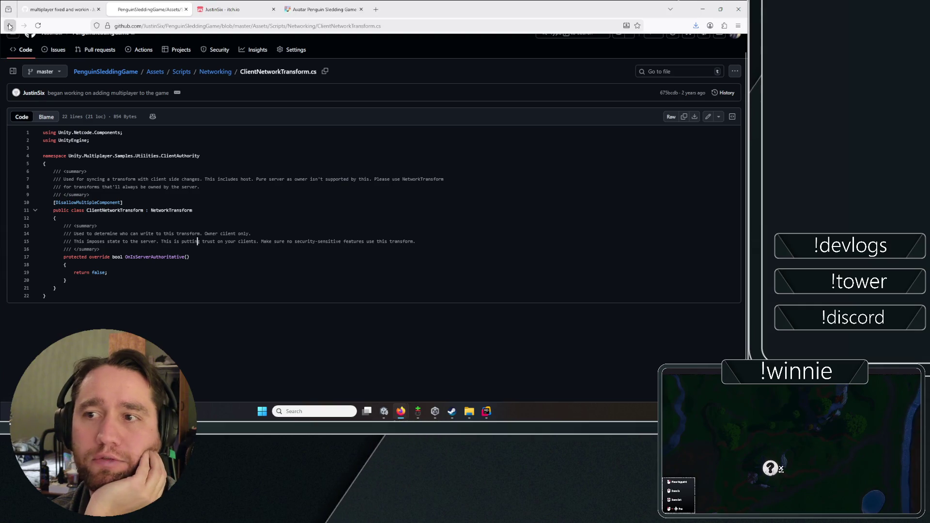
pyautogui.click(9, 26)
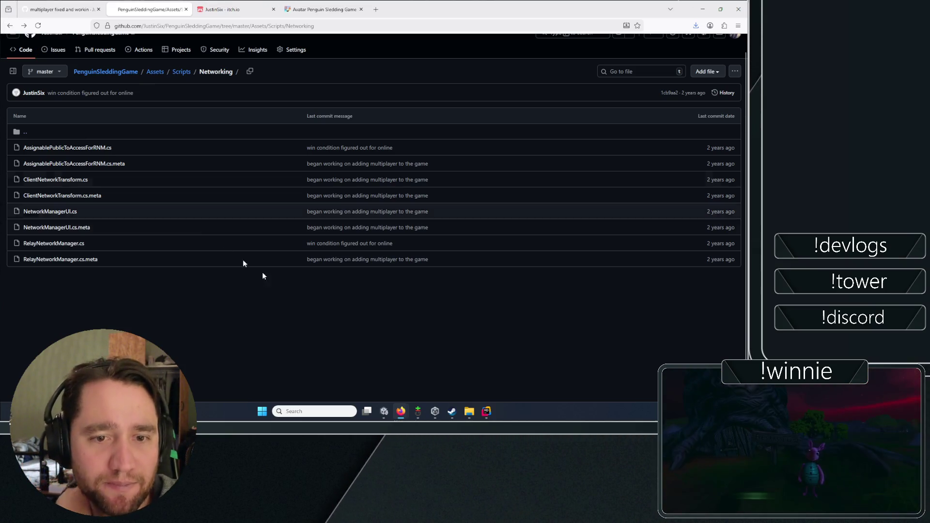
# Switch from the browser back to the Unity editor via the taskbar.
pyautogui.click(451, 412)
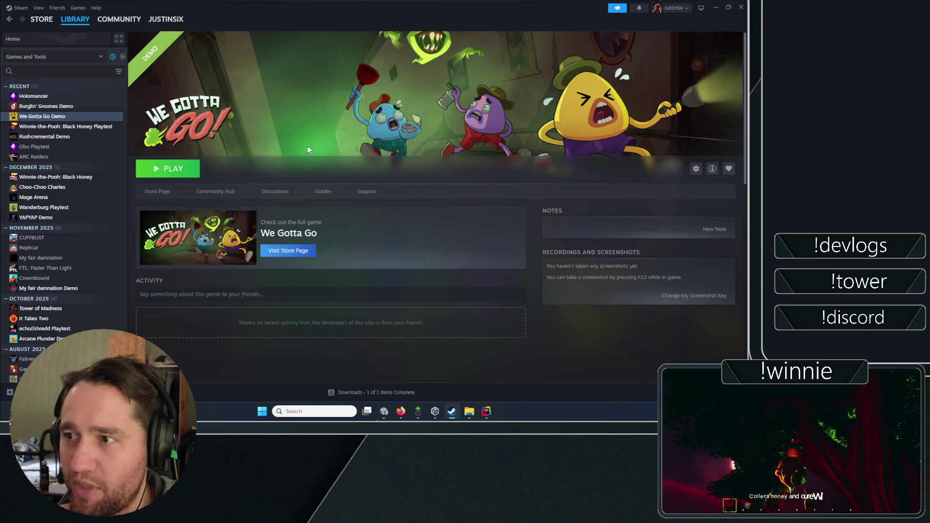
pyautogui.hotkey('alt', 'Tab')
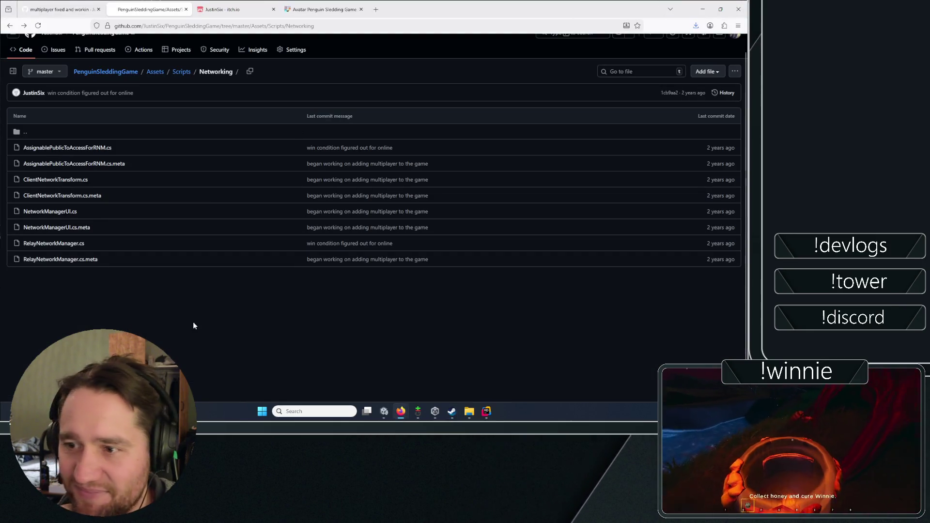
pyautogui.click(390, 411)
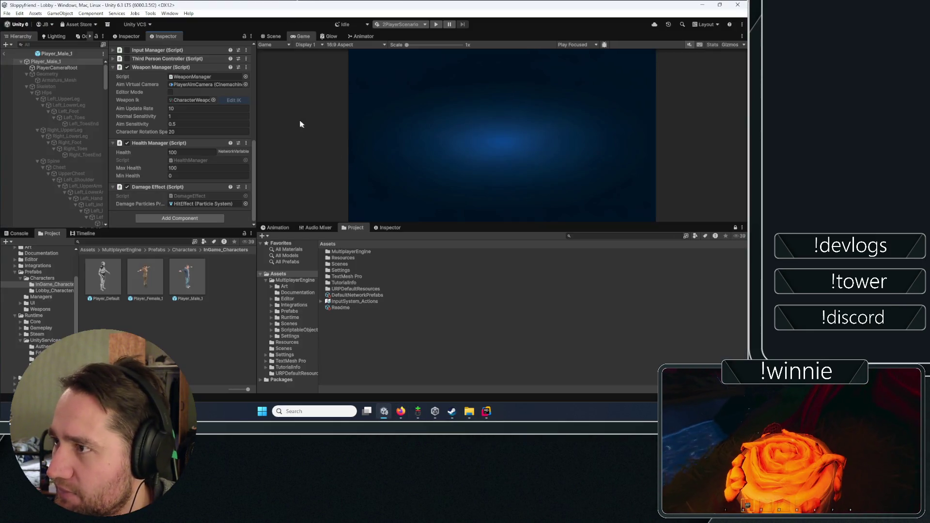
# Exit the player prefab to the Lobby scene, set the play scenario to Default, and enter play mode.
pyautogui.scroll(3, 164, 92)
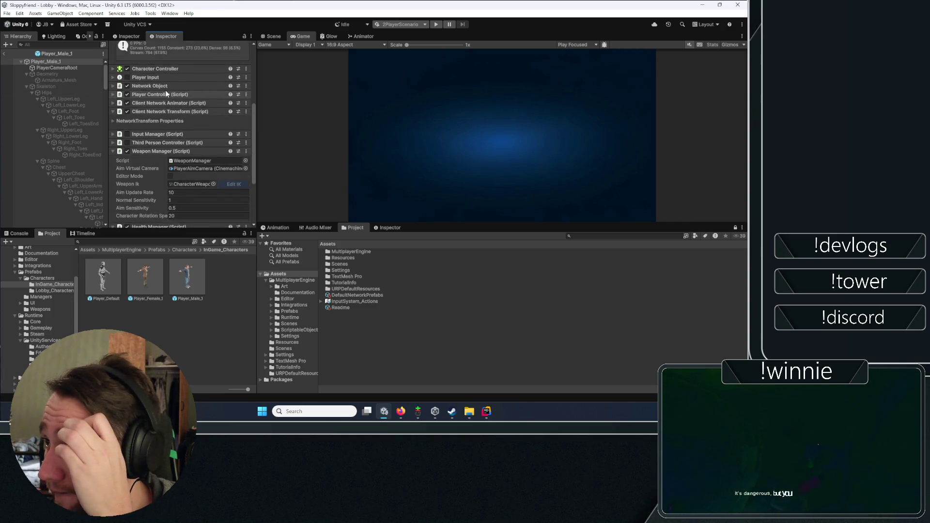
pyautogui.click(4, 53)
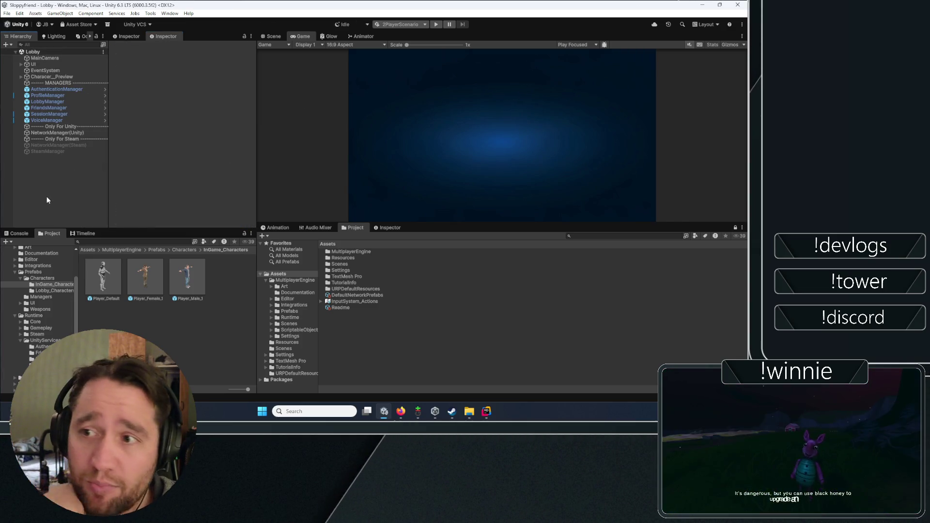
pyautogui.click(377, 25)
pyautogui.click(382, 31)
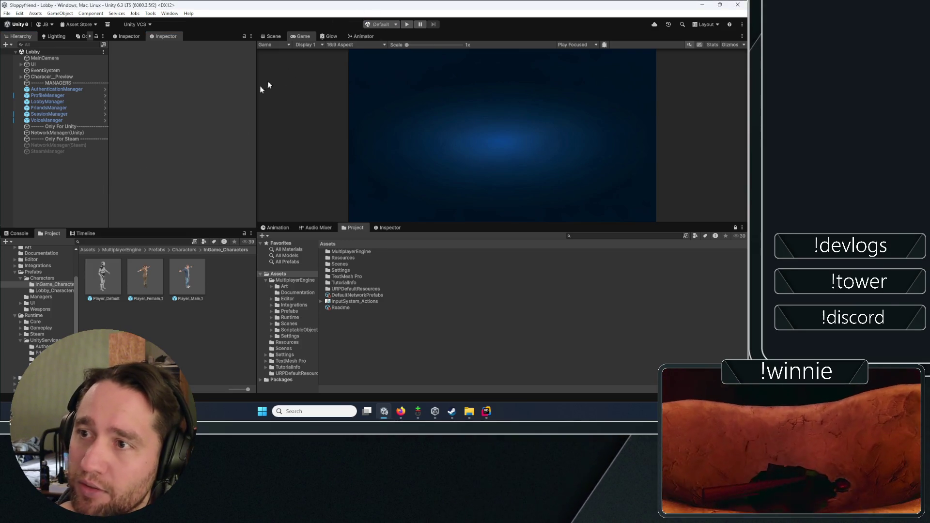
pyautogui.click(407, 24)
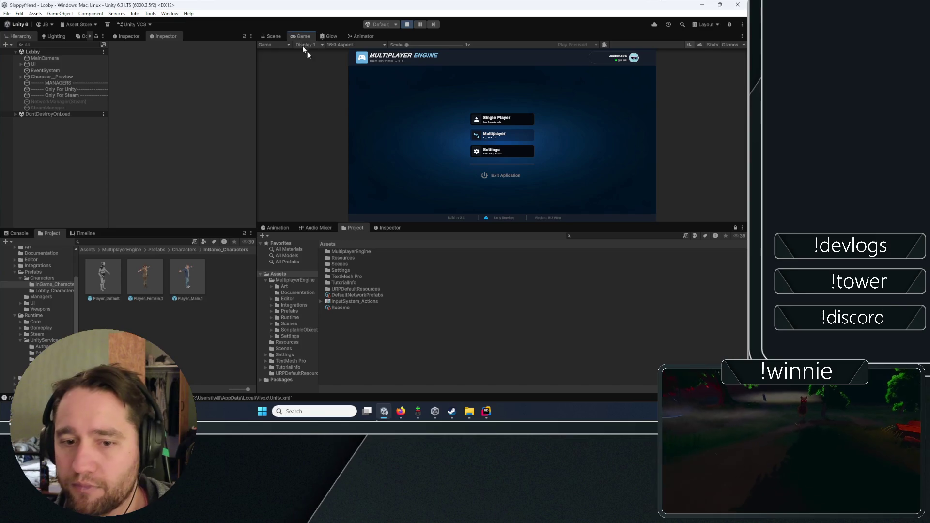
# Create a multiplayer lobby, choose the Male_1 character, and press START.
pyautogui.click(489, 136)
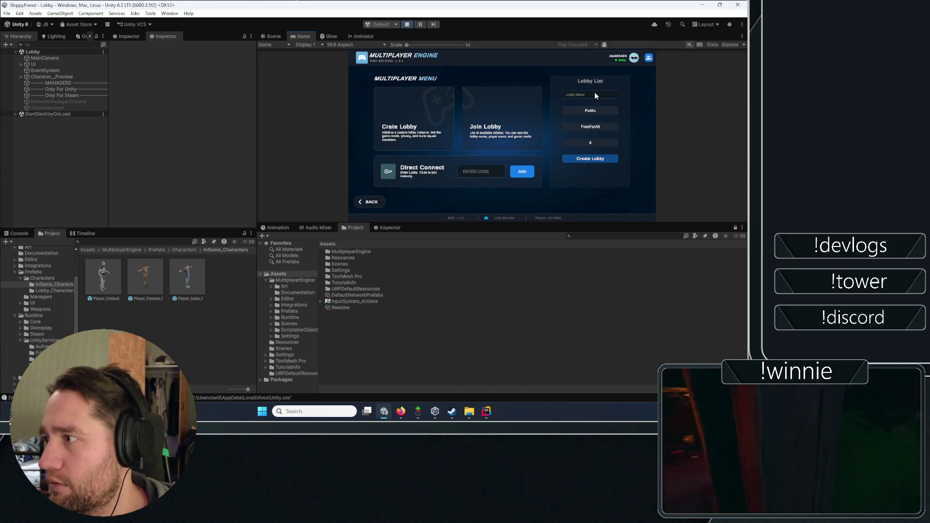
pyautogui.click(480, 185)
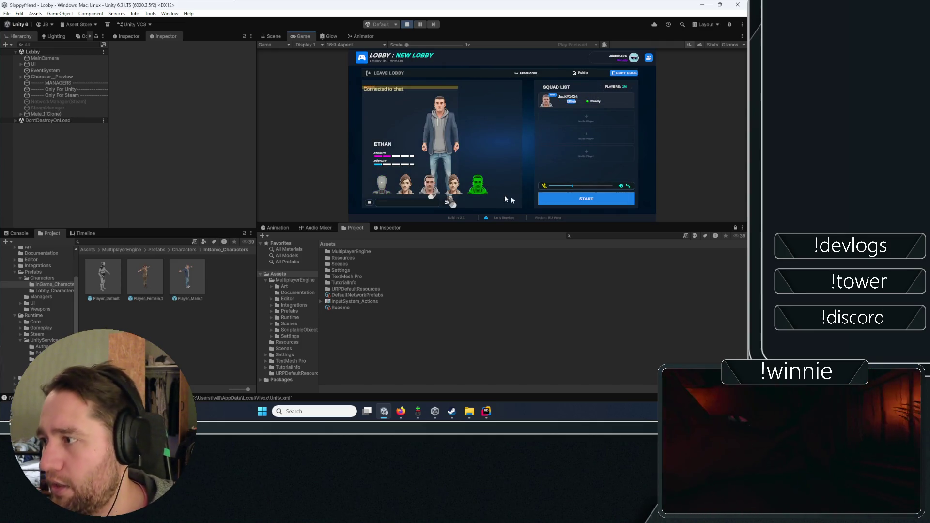
pyautogui.click(563, 199)
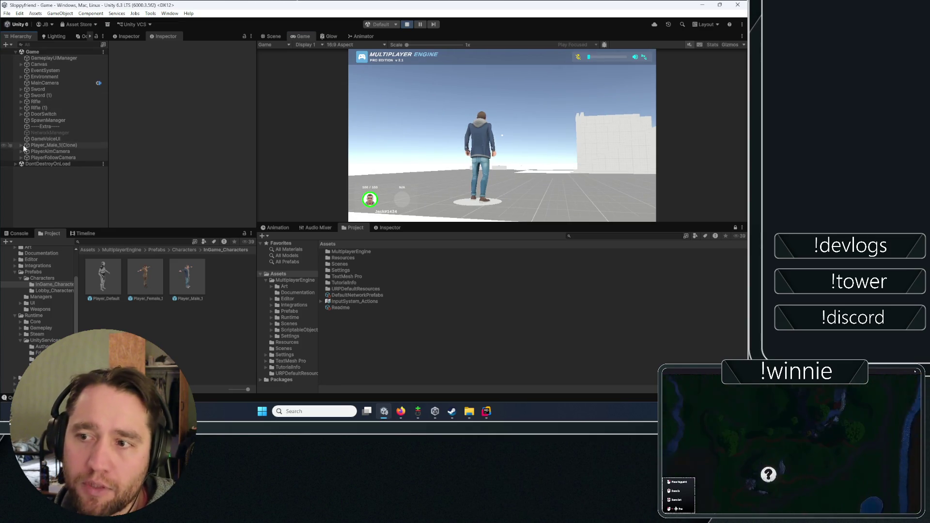
# Inspect PlayerAimCamera and PlayerFollowCamera, show the Console, and dock the Scene view beside the Game view.
pyautogui.click(51, 151)
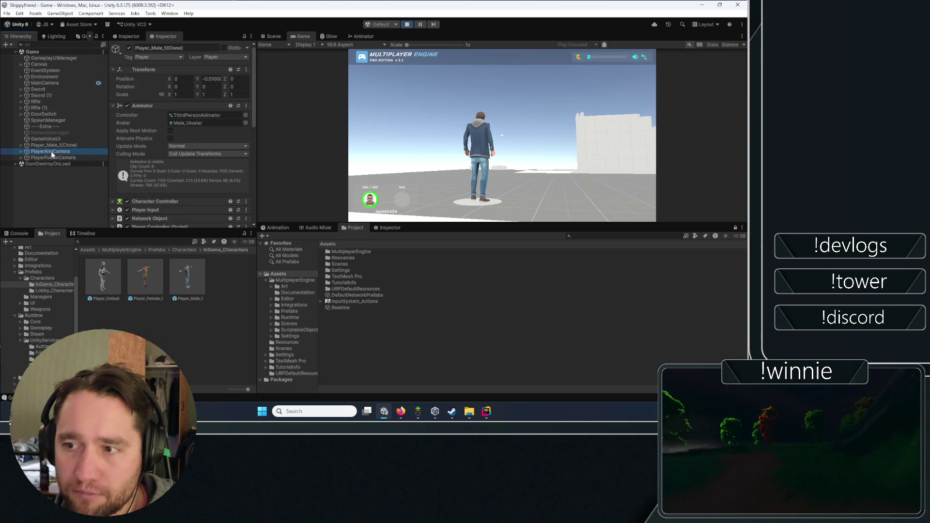
pyautogui.click(55, 157)
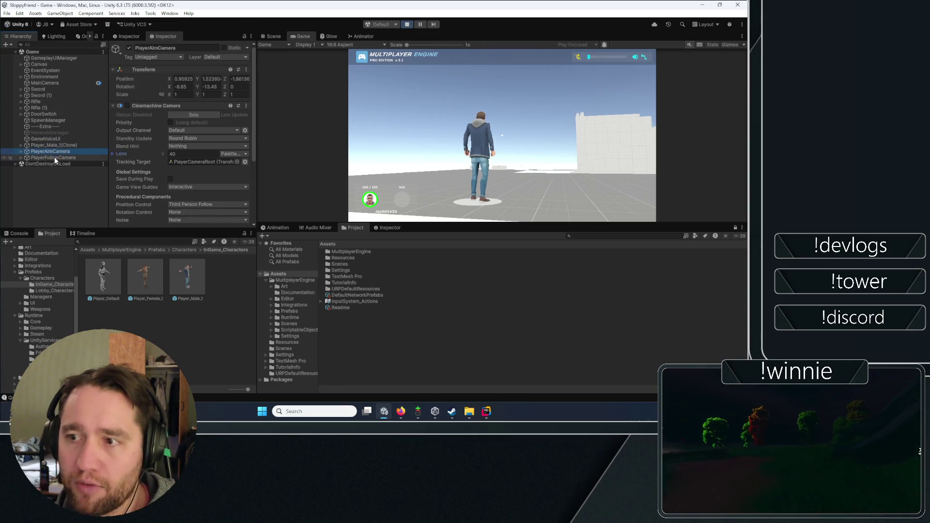
pyautogui.click(19, 234)
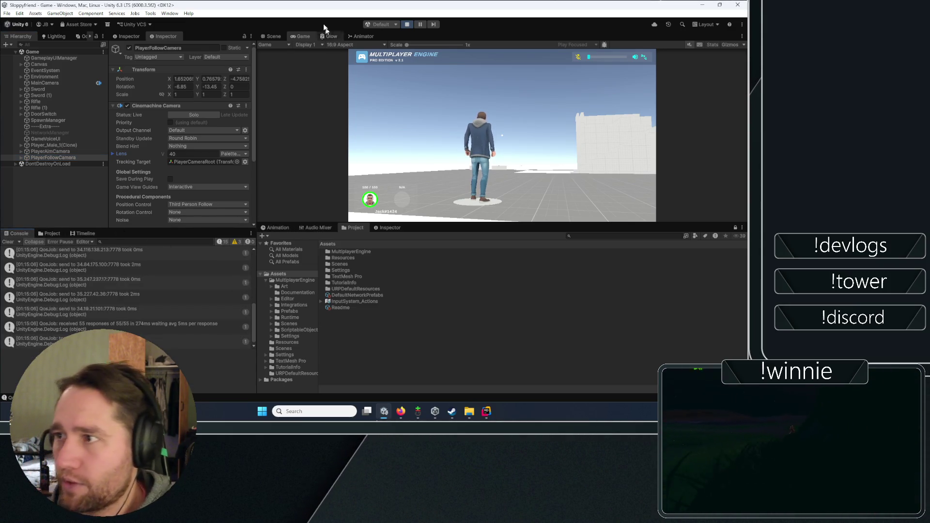
pyautogui.moveTo(273, 36)
pyautogui.mouseDown()
pyautogui.moveTo(299, 62)
pyautogui.moveTo(270, 228)
pyautogui.mouseUp()
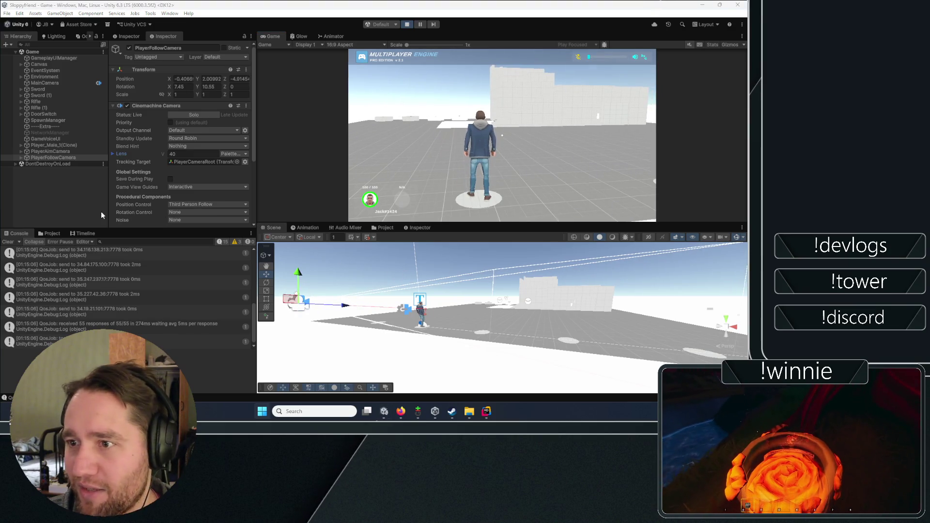
# Frame PlayerFollowCamera in the Scene view, recheck both cameras, then bring up GitHub in Firefox.
pyautogui.click(73, 183)
pyautogui.press('f')
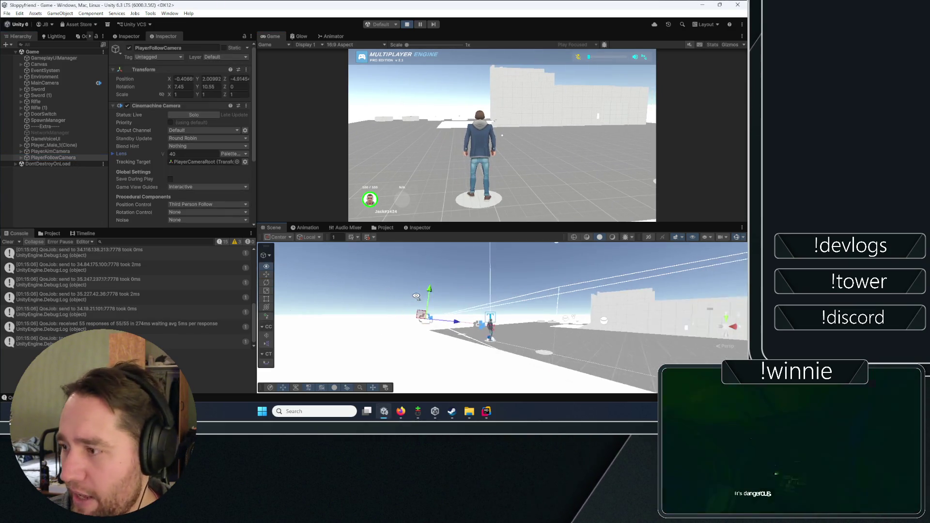
pyautogui.moveTo(302, 306)
pyautogui.mouseDown()
pyautogui.moveTo(530, 299)
pyautogui.moveTo(515, 310)
pyautogui.moveTo(315, 324)
pyautogui.mouseUp()
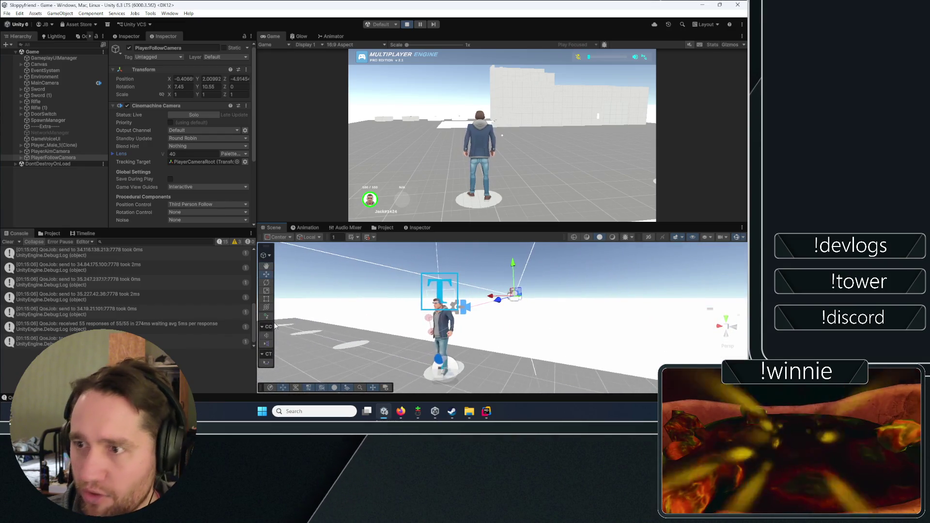
pyautogui.click(53, 167)
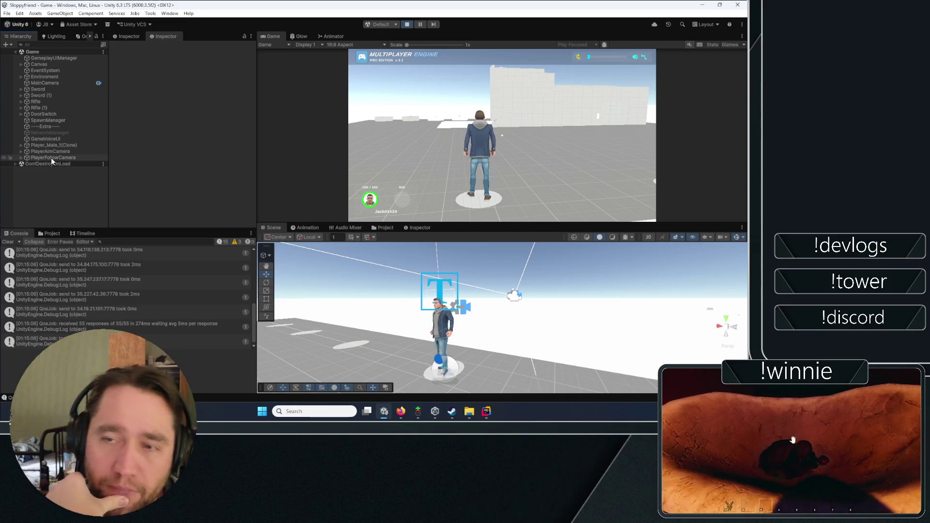
pyautogui.click(54, 158)
pyautogui.click(49, 151)
pyautogui.moveTo(401, 412)
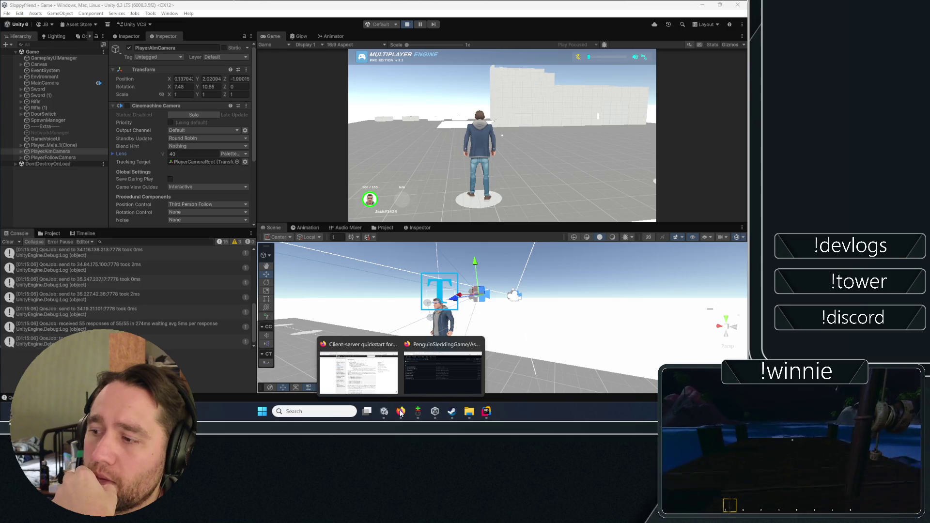
pyautogui.click(439, 370)
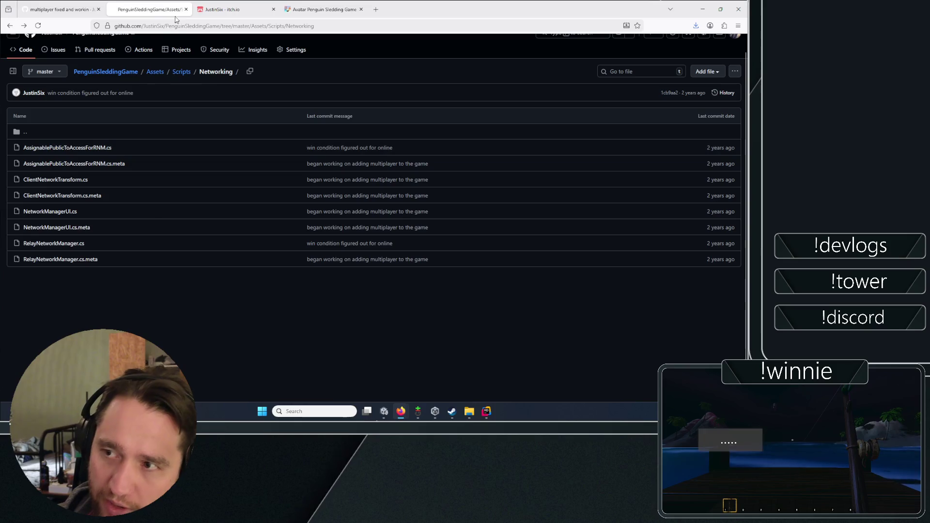
# Scroll up the GitHub RelayNetworkManager.cs page, then return to Unity with Alt+Tab.
pyautogui.scroll(1, 83, 200)
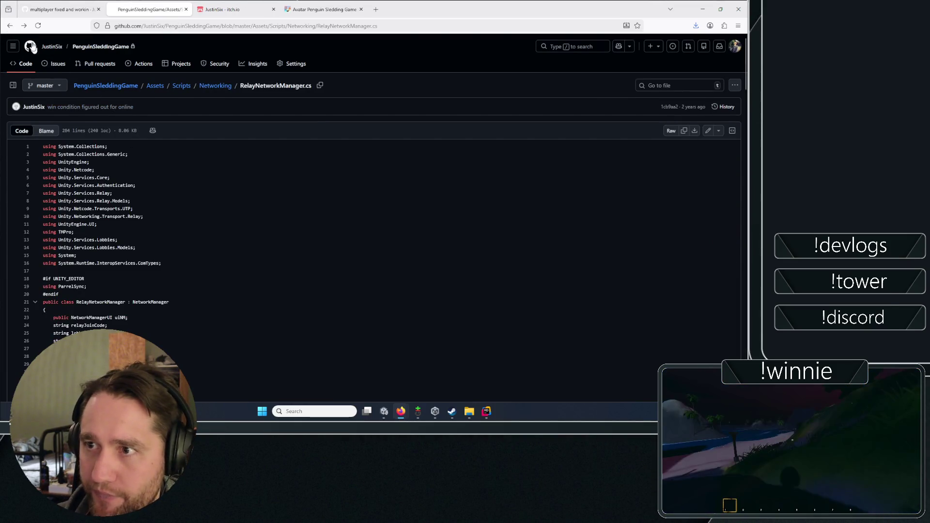
pyautogui.hotkey('alt', 'Tab')
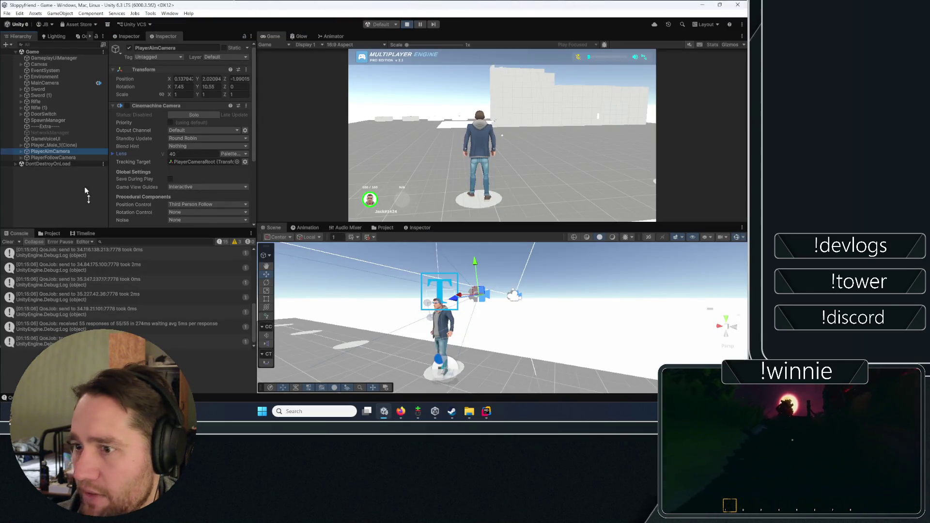
# Expand PlayerAimCamera and Player_Male_1(Clone), then inspect PlayerCameraRoot, Geometry and the player's Canvas.
pyautogui.click(22, 152)
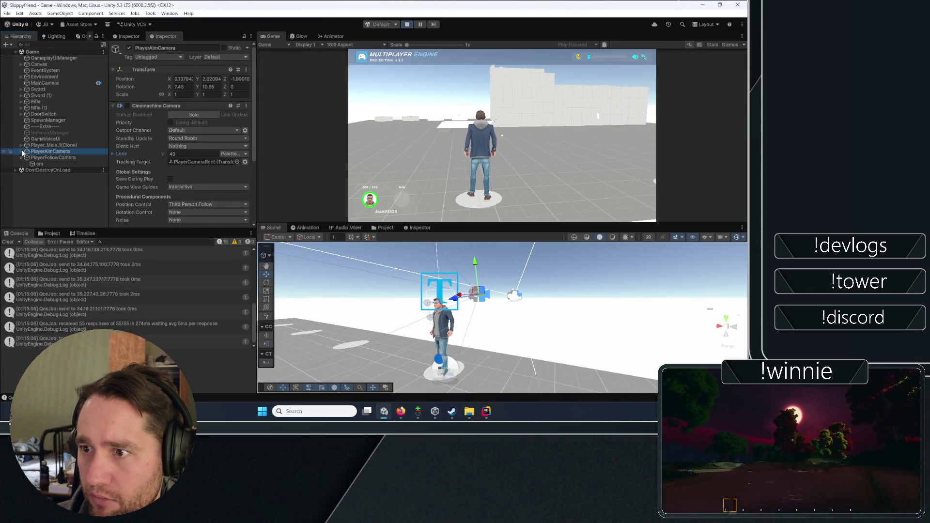
pyautogui.click(22, 152)
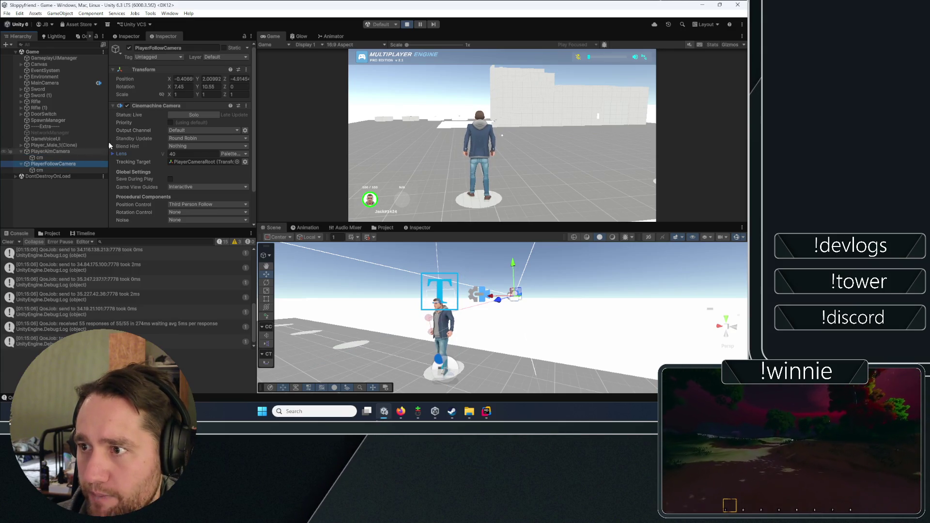
pyautogui.click(53, 152)
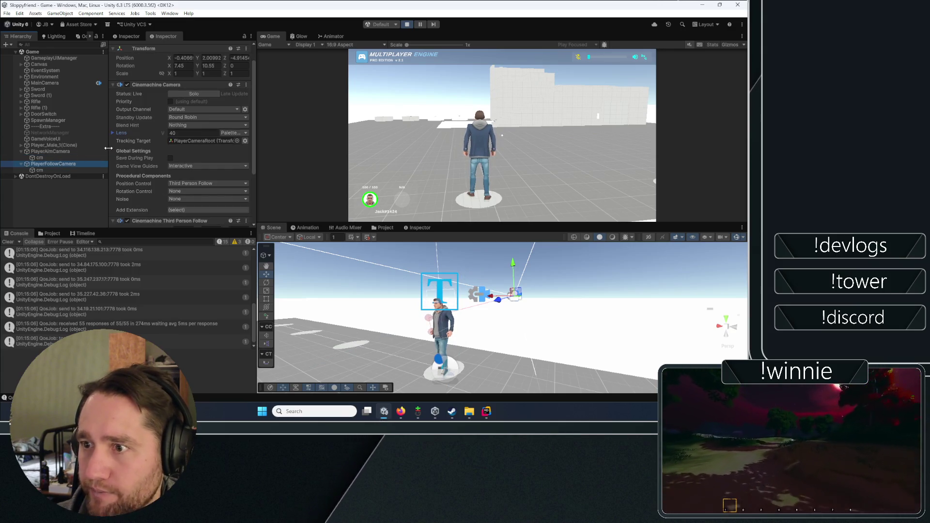
pyautogui.click(53, 145)
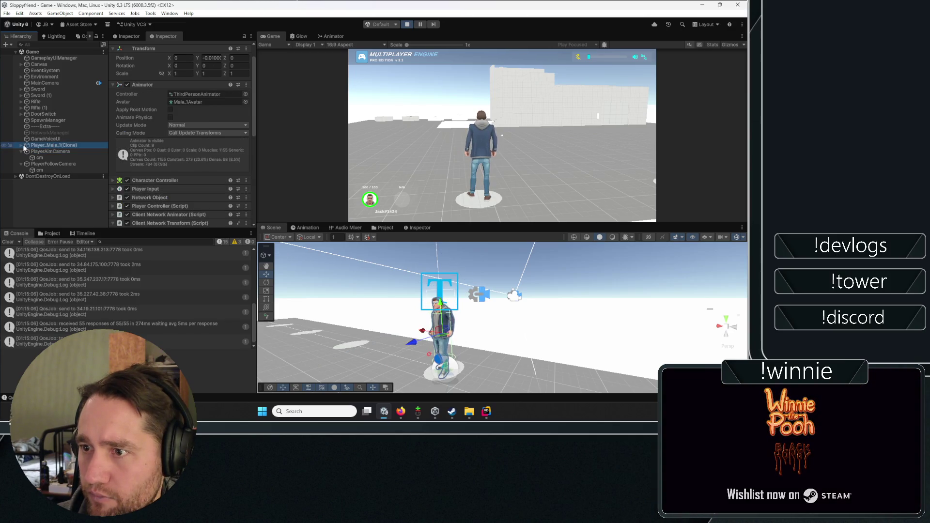
pyautogui.click(20, 145)
pyautogui.click(40, 152)
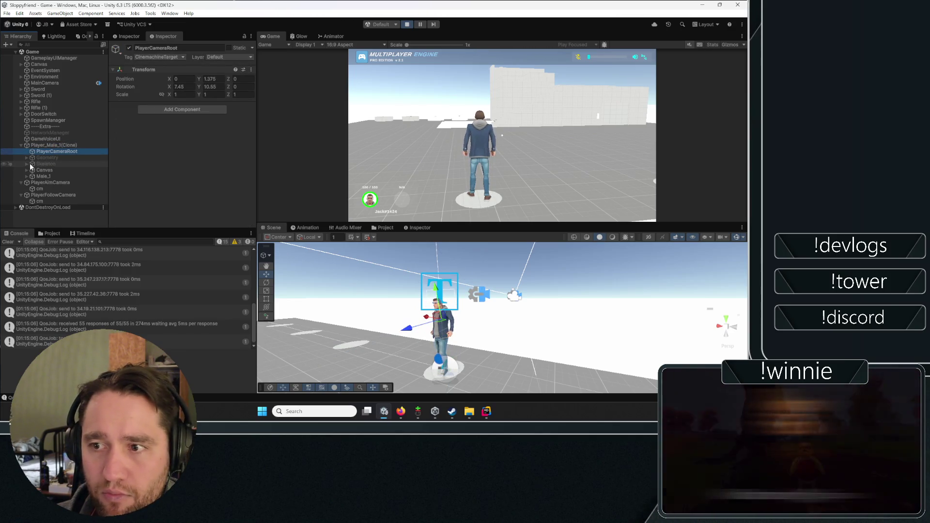
pyautogui.click(27, 157)
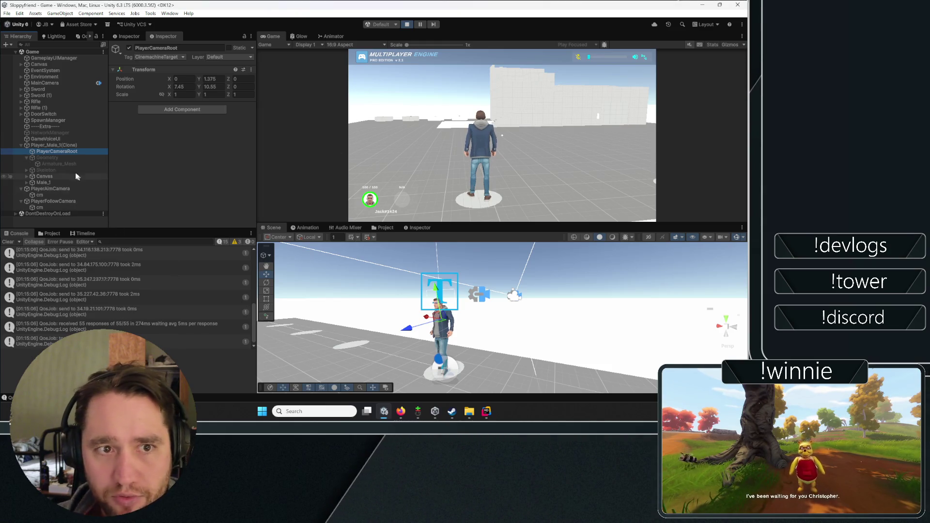
pyautogui.click(42, 176)
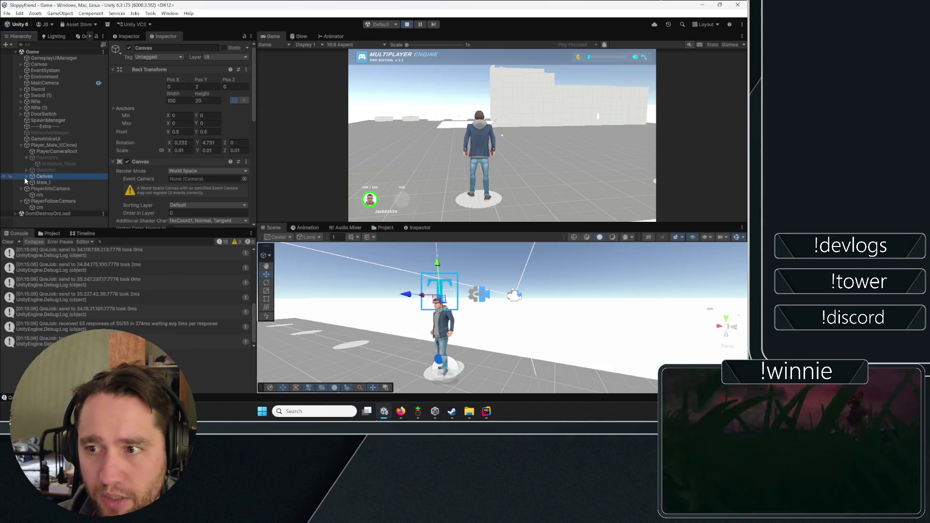
# Expand Canvas and PlayerUI to reveal the Text (TMP) and Slider children.
pyautogui.click(26, 176)
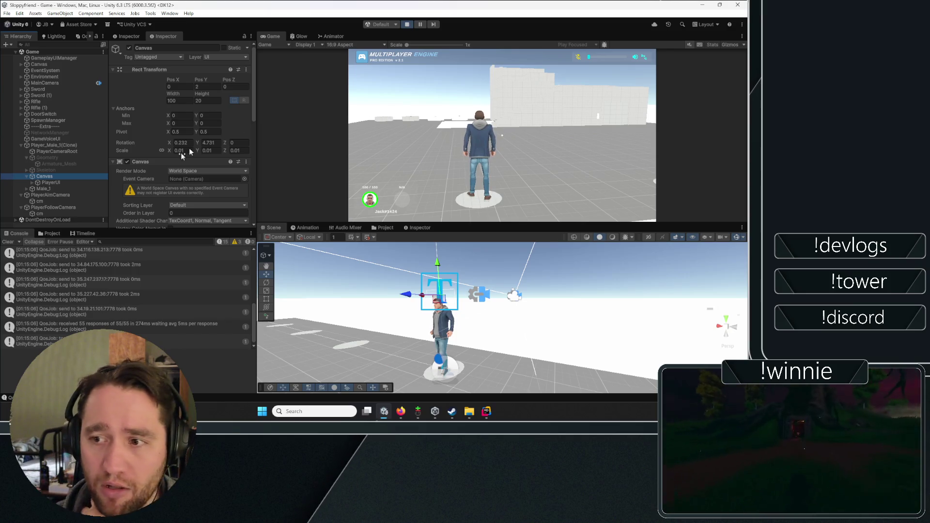
pyautogui.click(57, 182)
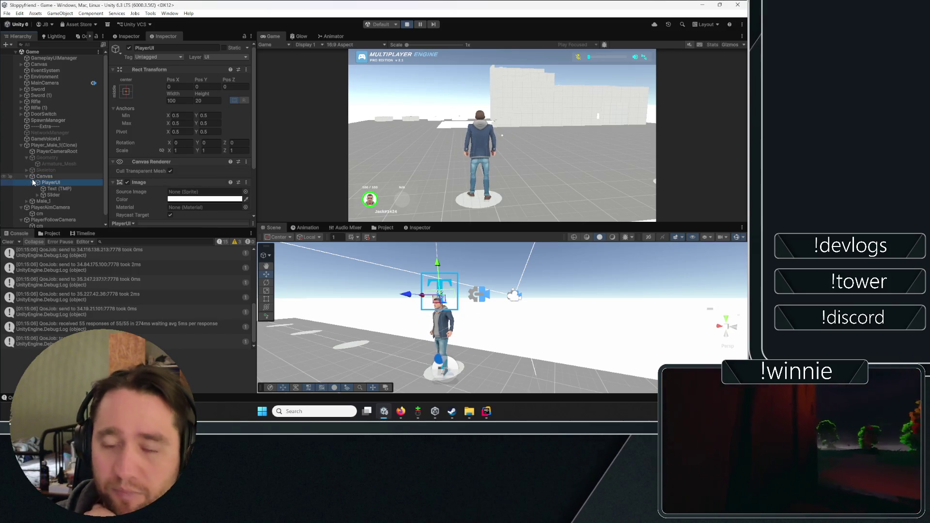
pyautogui.scroll(-3, 131, 175)
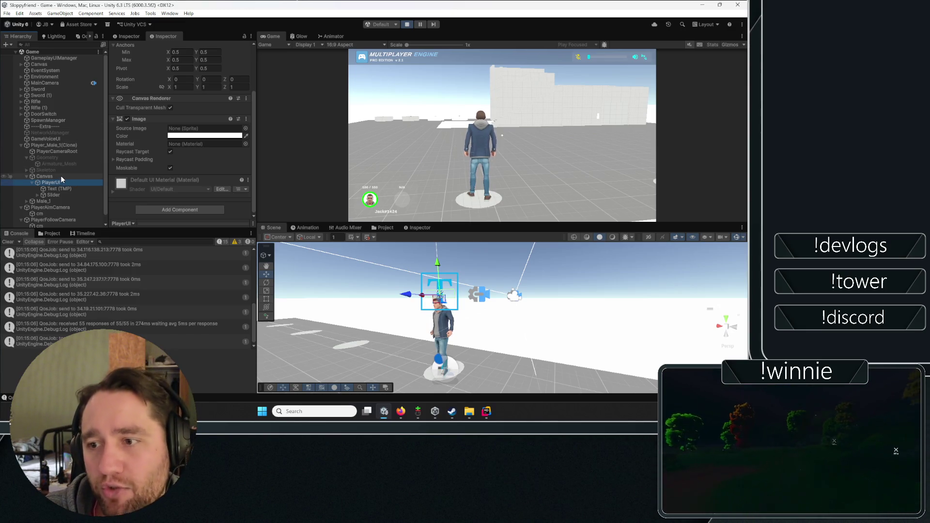
pyautogui.scroll(-1, 54, 191)
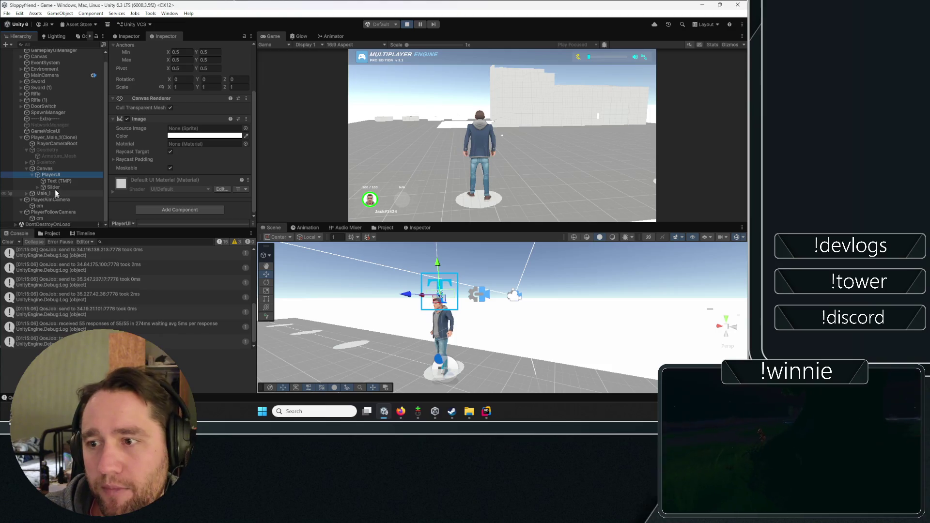
# Inspect Skeleton, the Slider and PlayerUI, then select Player_Male_1(Clone).
pyautogui.click(70, 163)
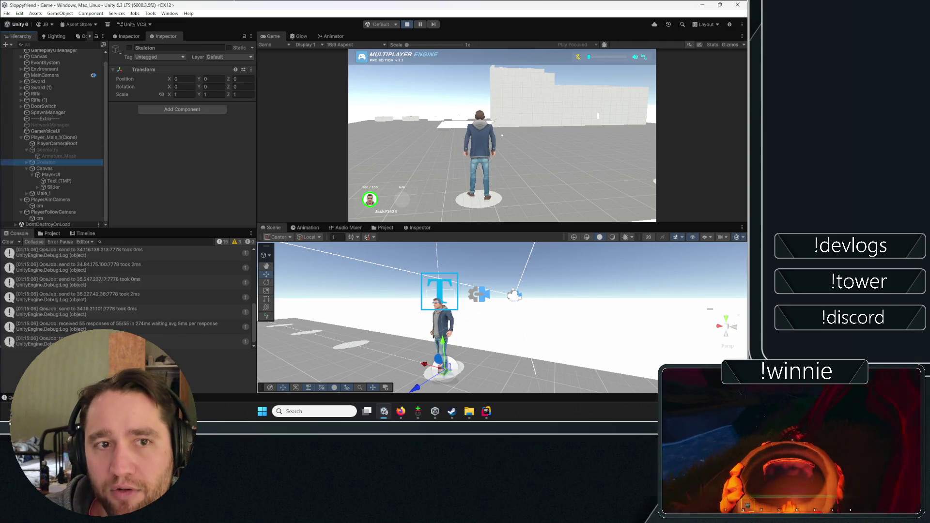
pyautogui.click(54, 187)
pyautogui.click(50, 175)
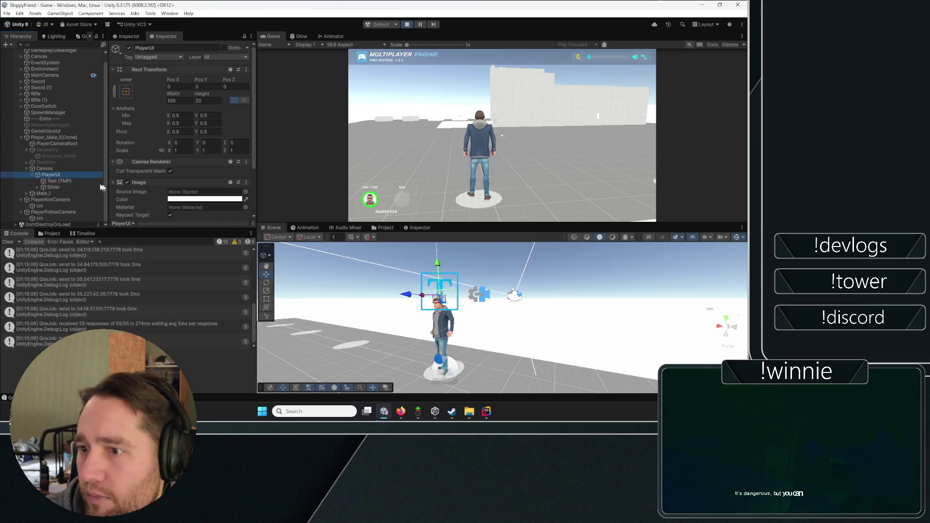
pyautogui.click(54, 187)
pyautogui.scroll(-5, 177, 157)
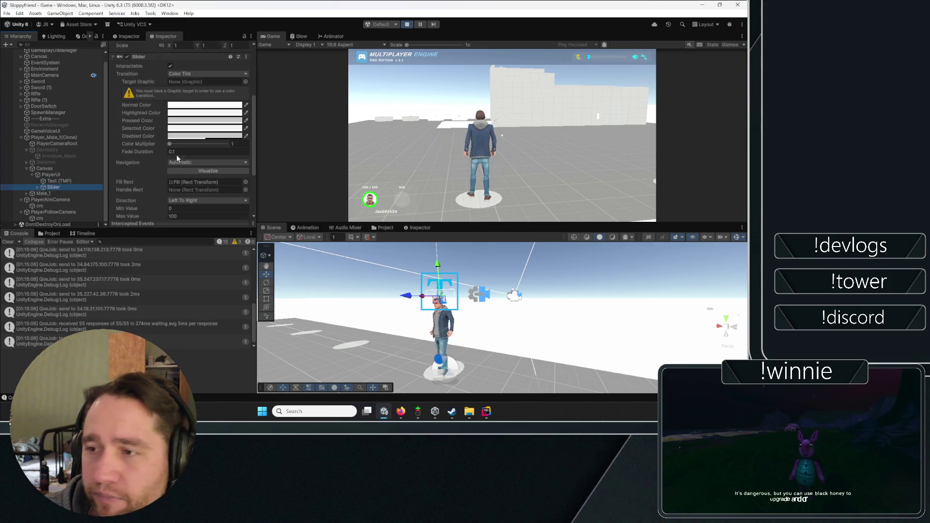
pyautogui.scroll(-4, 176, 155)
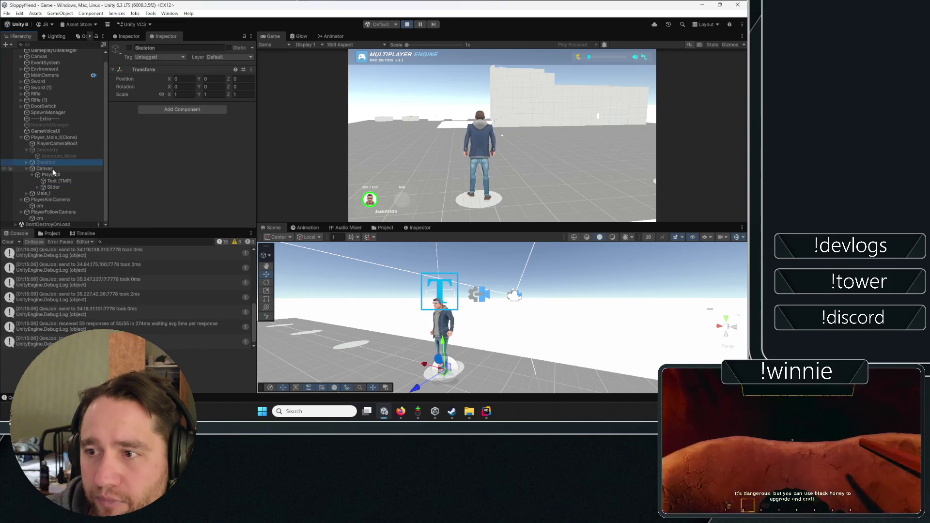
pyautogui.click(57, 138)
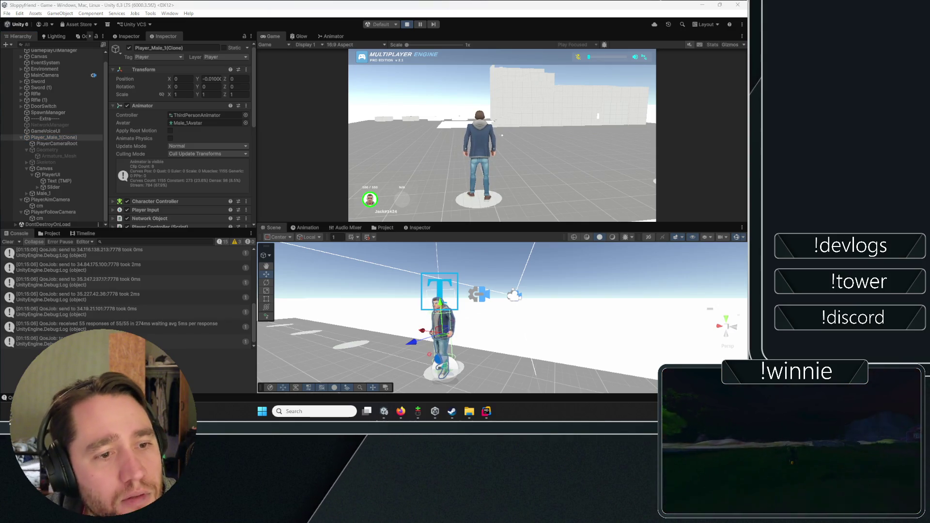
# Reselect Player_Male_1(Clone) and collapse its Animator, Weapon Manager and Damage Effect components.
pyautogui.hotkey('alt', 'Tab')
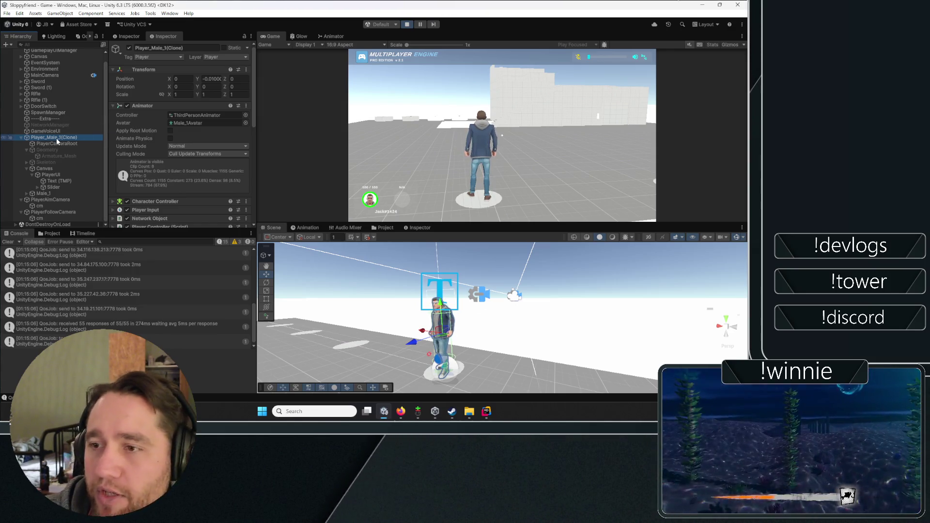
pyautogui.click(43, 130)
pyautogui.click(40, 138)
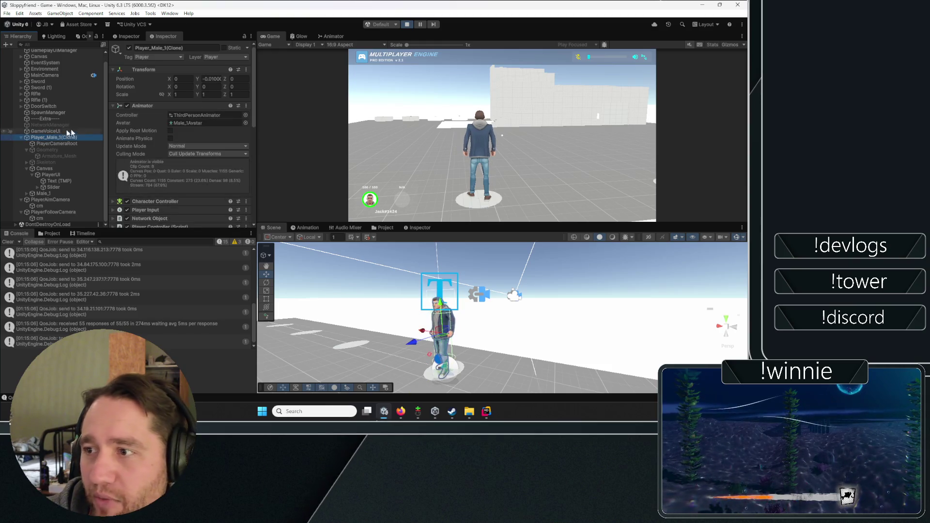
pyautogui.click(156, 104)
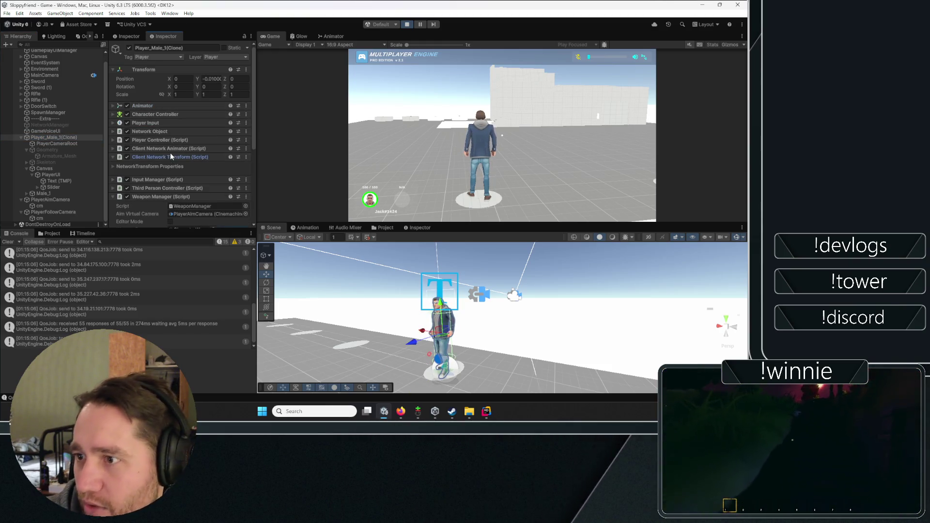
pyautogui.click(143, 182)
pyautogui.scroll(-1, 145, 143)
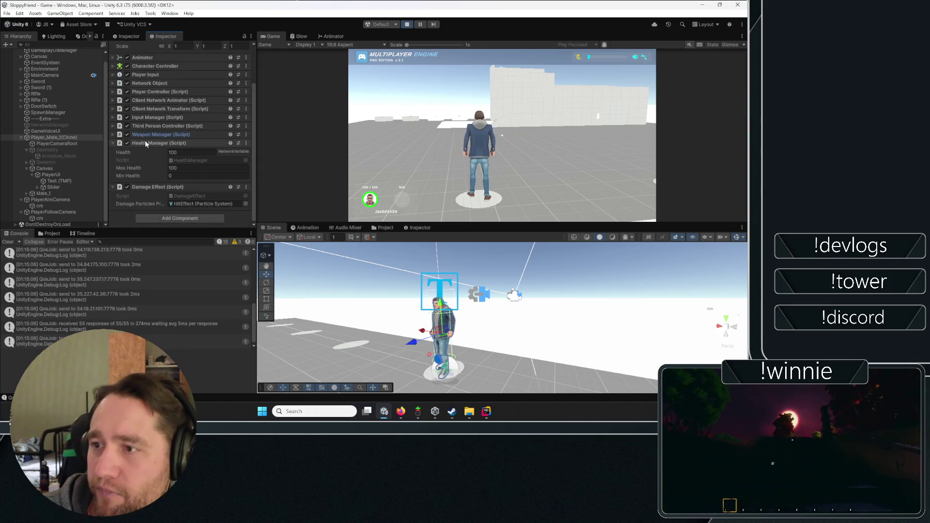
pyautogui.click(150, 186)
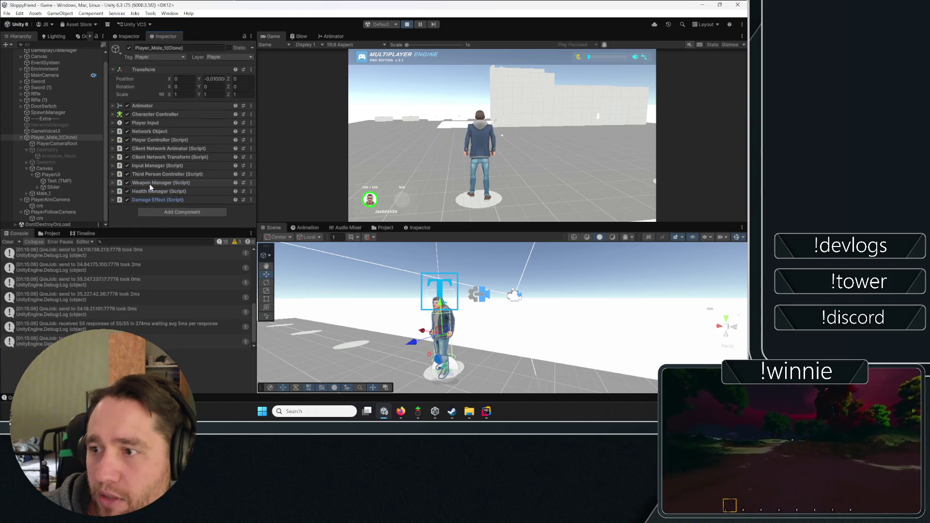
# Expand Third Person Controller and scroll to its settings: Jump Height 1.2, Gravity -15.
pyautogui.click(52, 143)
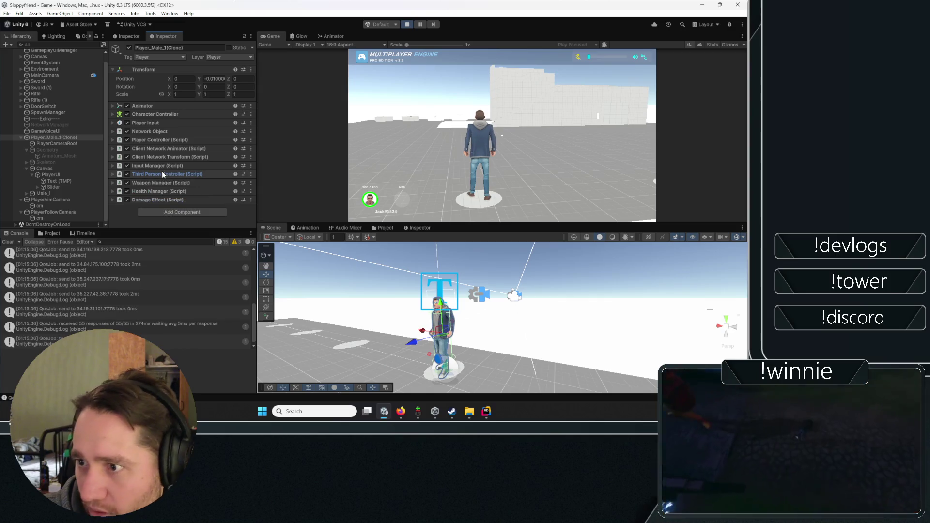
pyautogui.click(162, 173)
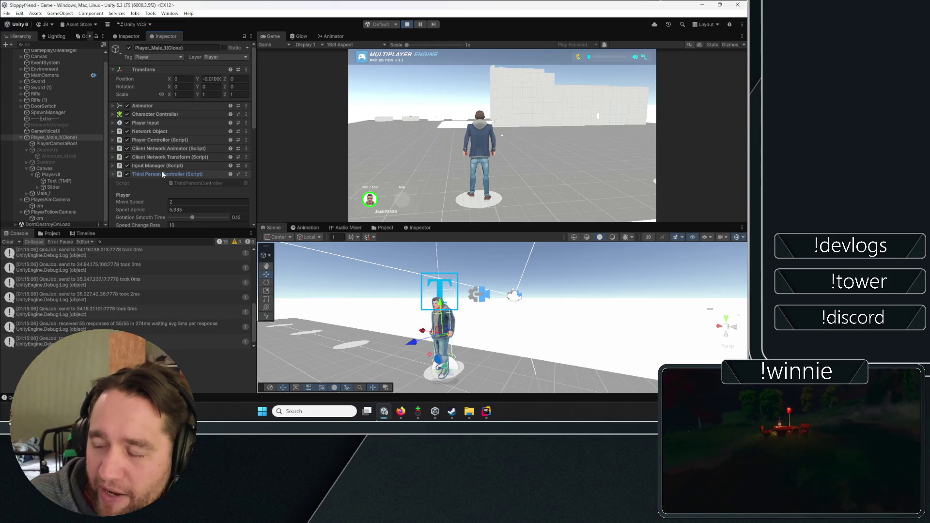
pyautogui.click(162, 173)
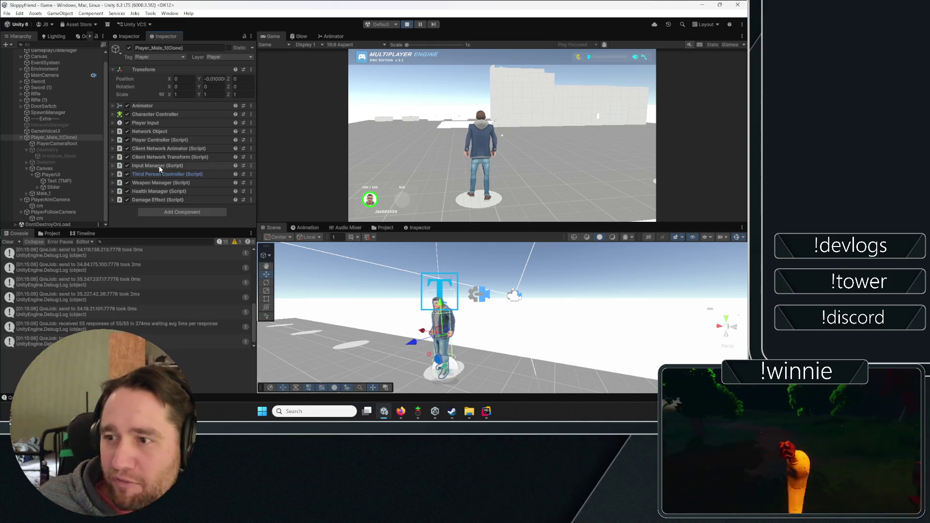
pyautogui.click(193, 170)
pyautogui.click(193, 171)
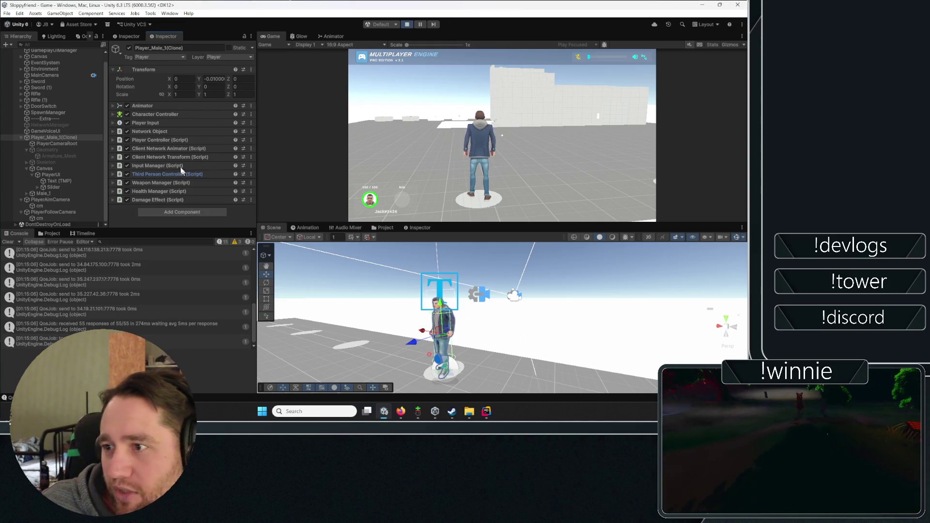
pyautogui.click(152, 175)
pyautogui.scroll(-8, 118, 90)
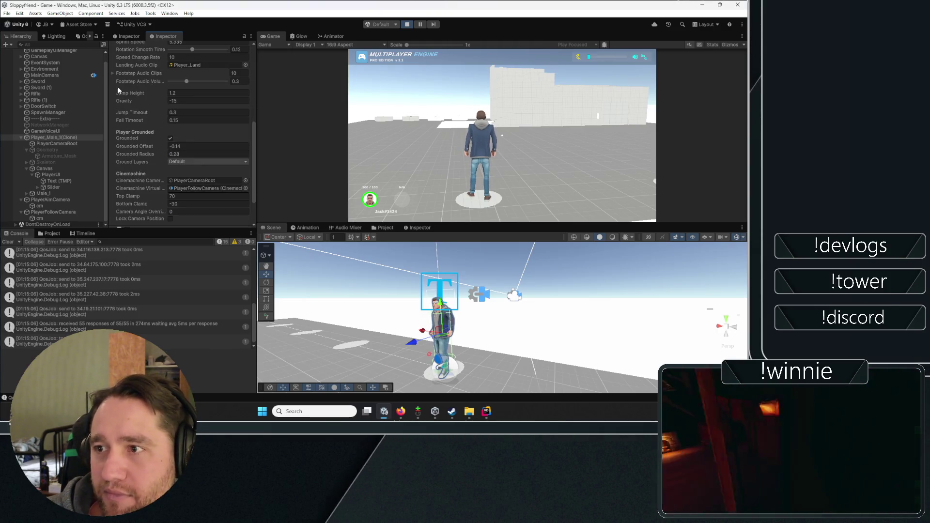
pyautogui.click(127, 73)
pyautogui.click(129, 74)
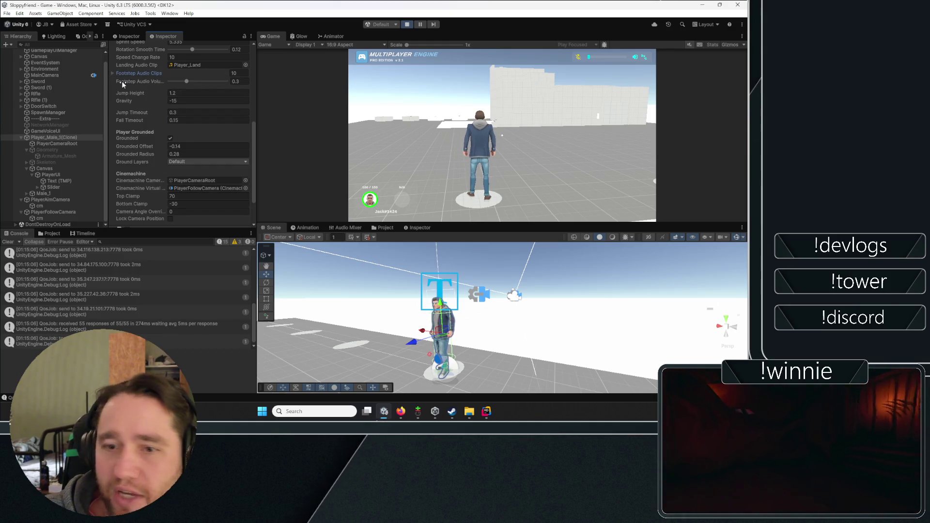
pyautogui.click(129, 71)
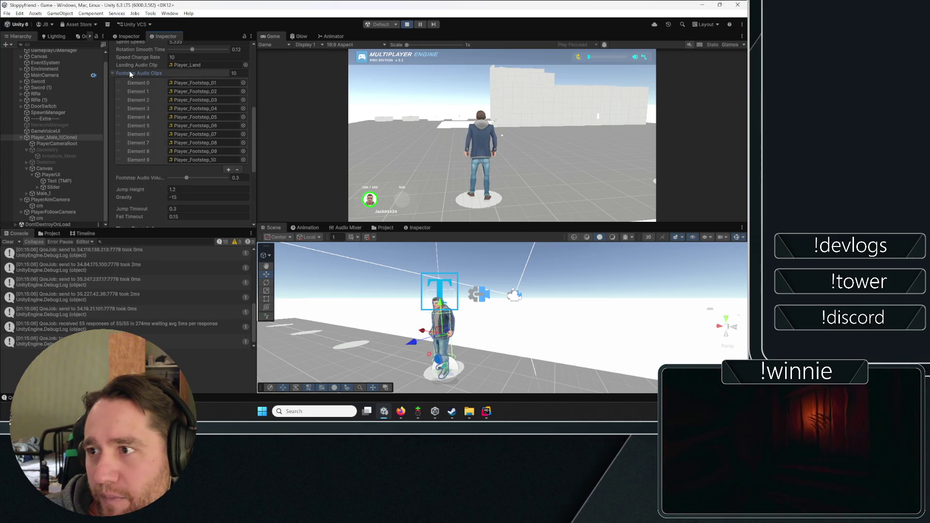
pyautogui.click(130, 71)
pyautogui.scroll(4, 121, 107)
pyautogui.scroll(1, 101, 115)
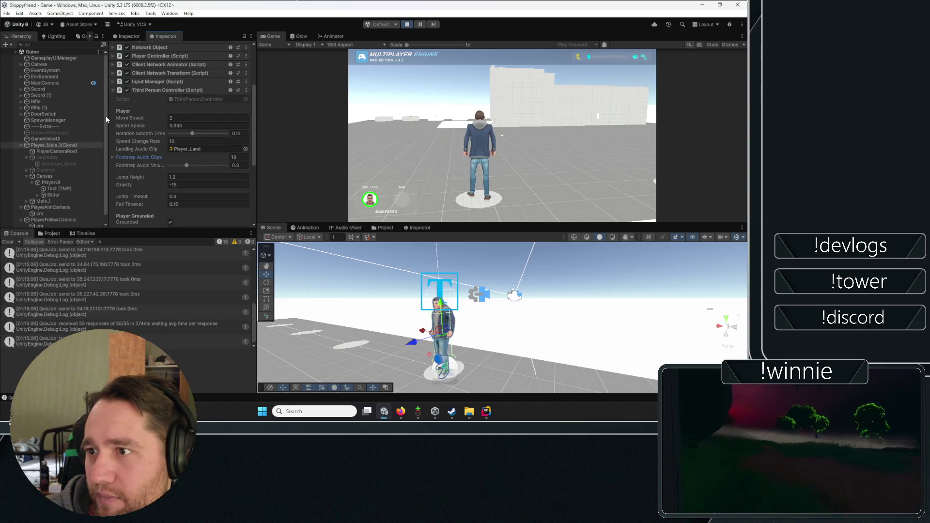
pyautogui.scroll(4, 113, 123)
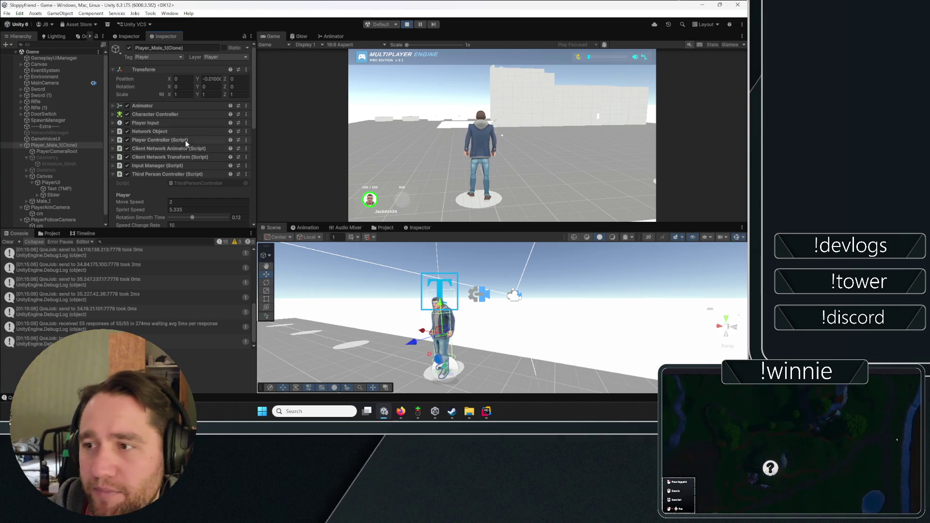
pyautogui.scroll(-4, 185, 140)
pyautogui.scroll(-3, 162, 110)
pyautogui.click(124, 116)
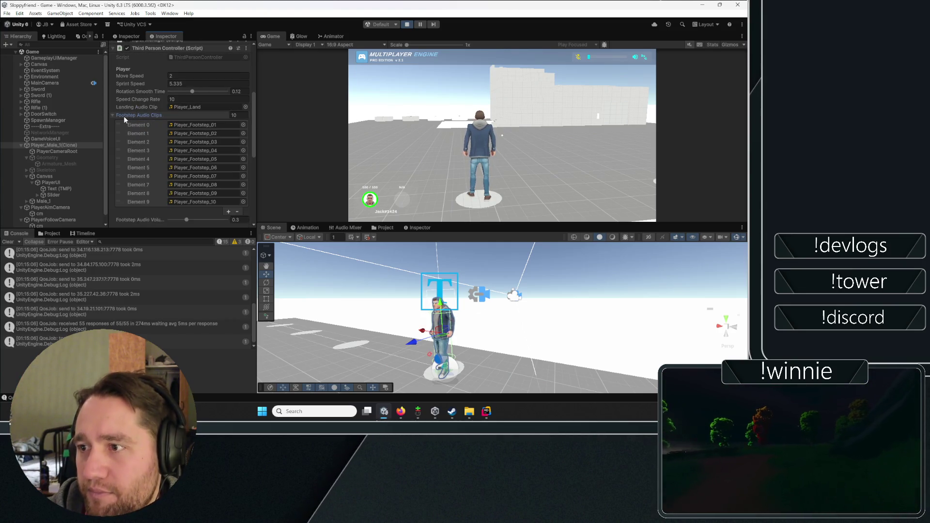
pyautogui.click(124, 116)
pyautogui.scroll(-3, 127, 115)
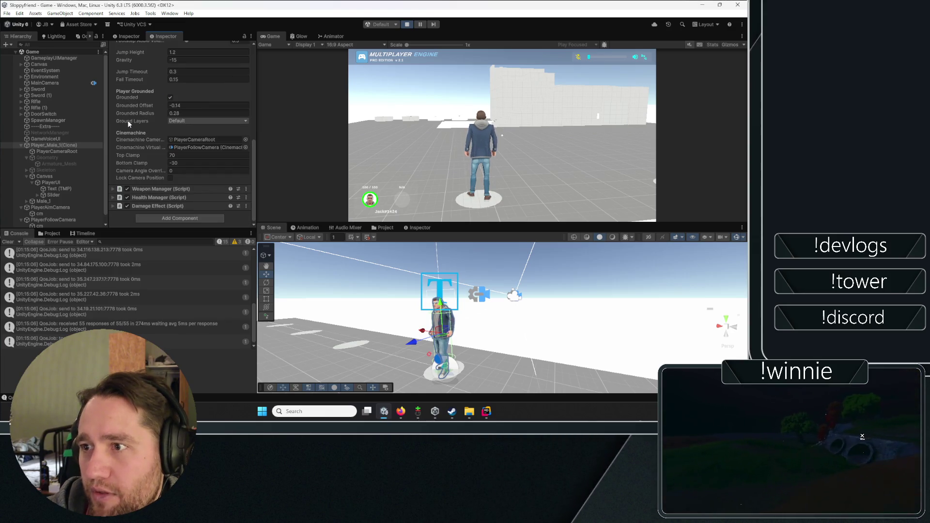
pyautogui.click(40, 153)
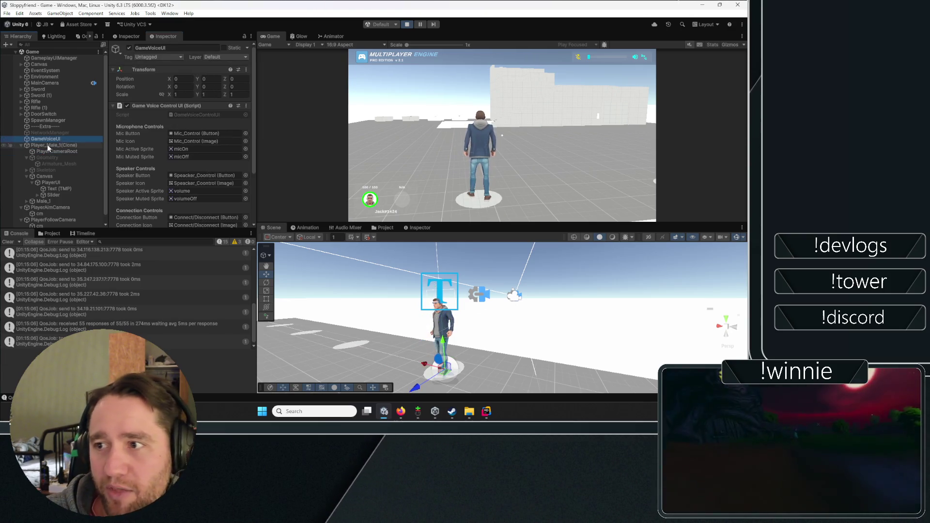
pyautogui.click(47, 145)
pyautogui.scroll(-15, 163, 103)
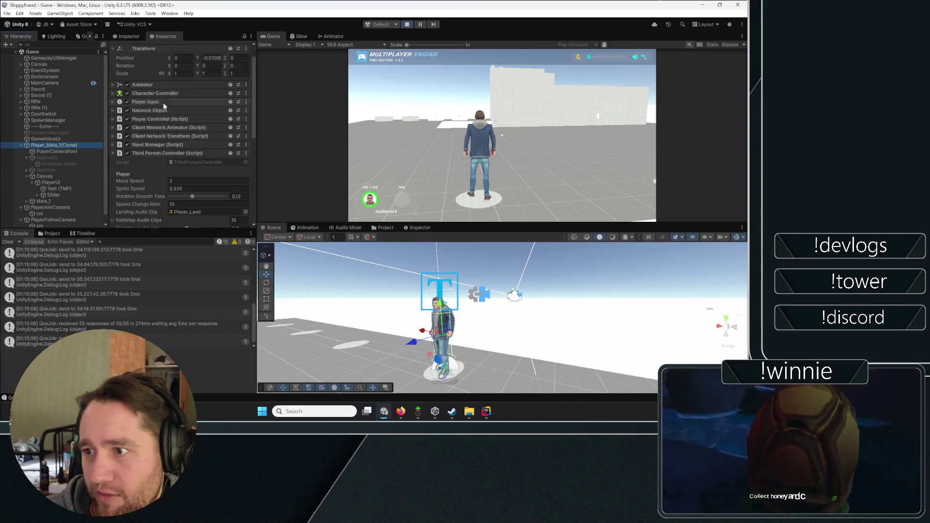
pyautogui.scroll(-2, 143, 124)
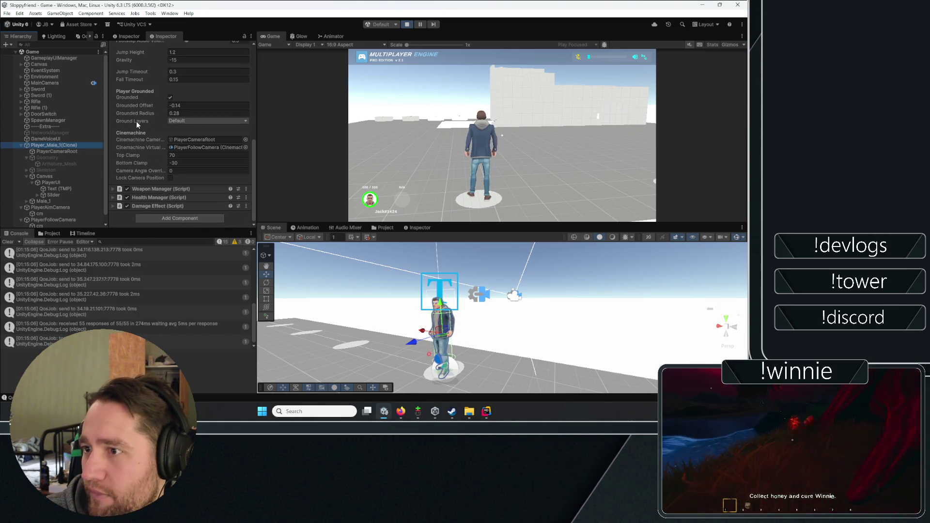
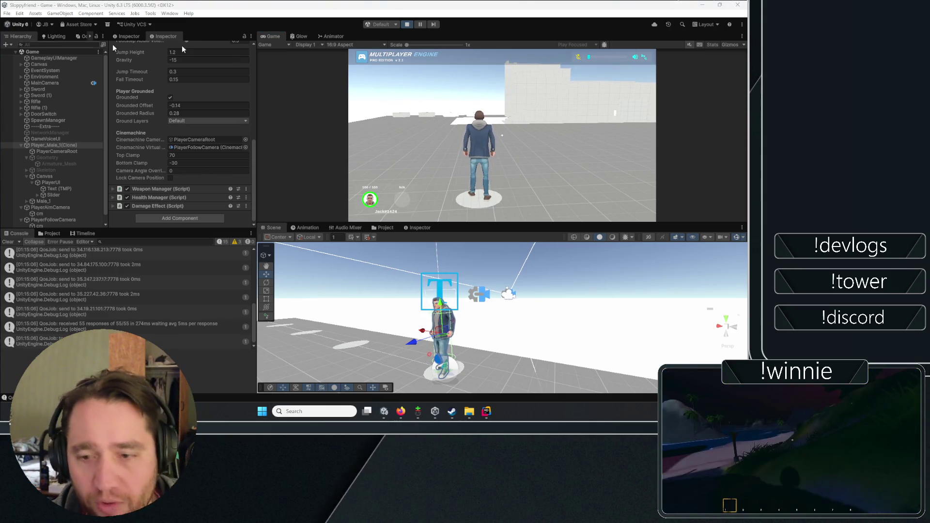
# Run the character forward with W and jump it repeatedly with Space in the Game view.
pyautogui.click(440, 89)
pyautogui.press('w')
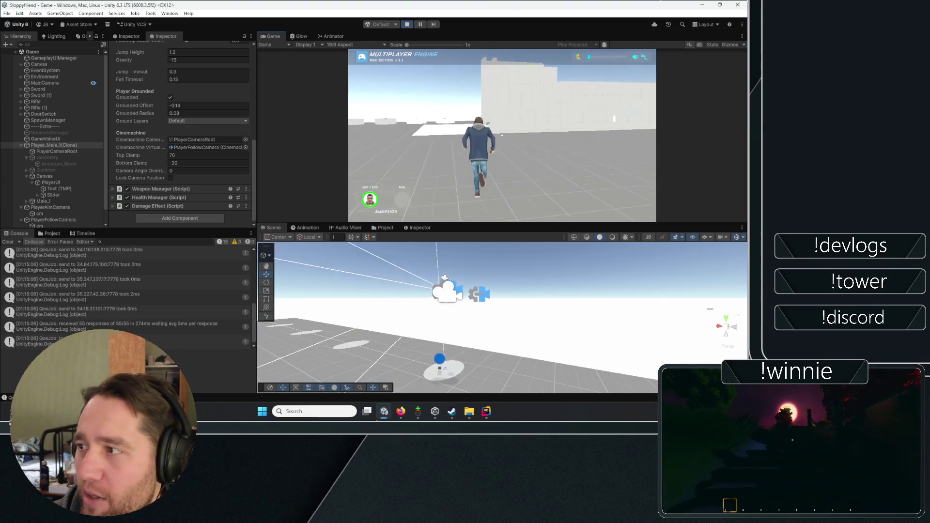
pyautogui.press('space')
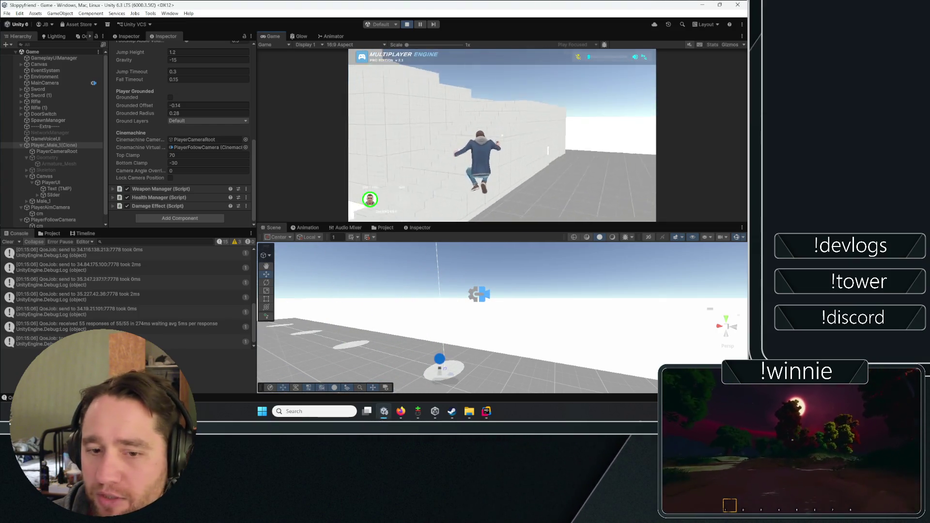
pyautogui.press('space')
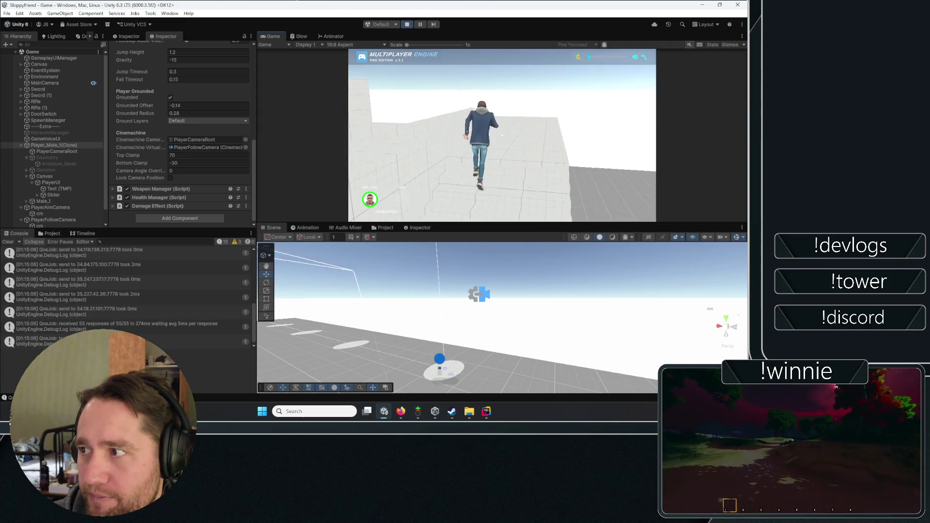
pyautogui.press('space')
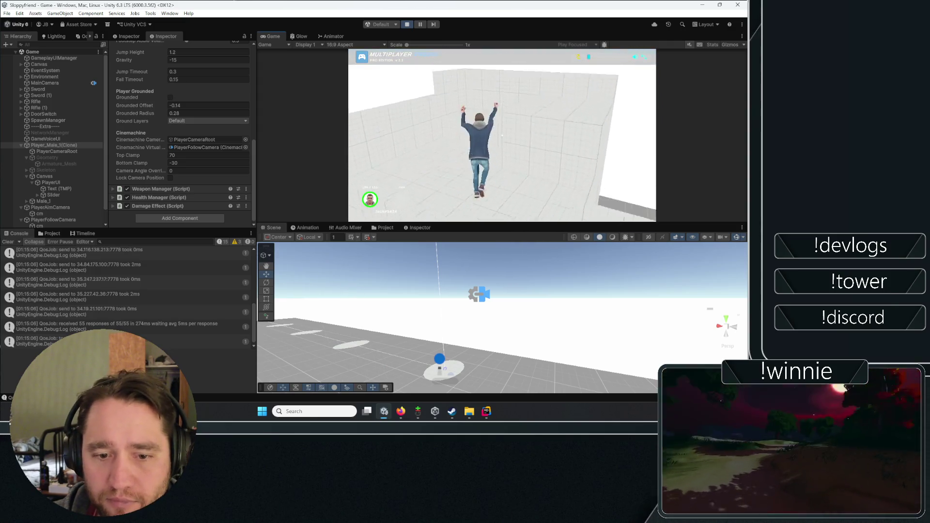
pyautogui.press('space')
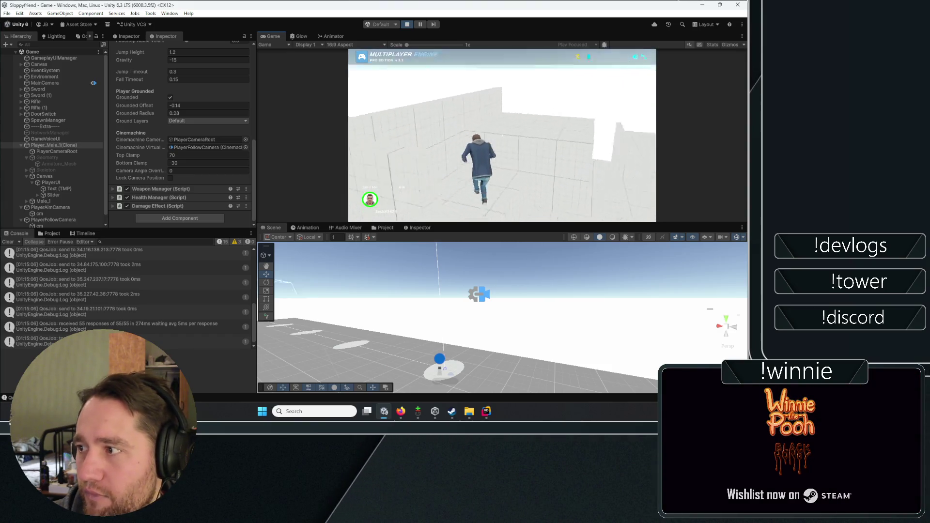
pyautogui.press('space')
pyautogui.press('w')
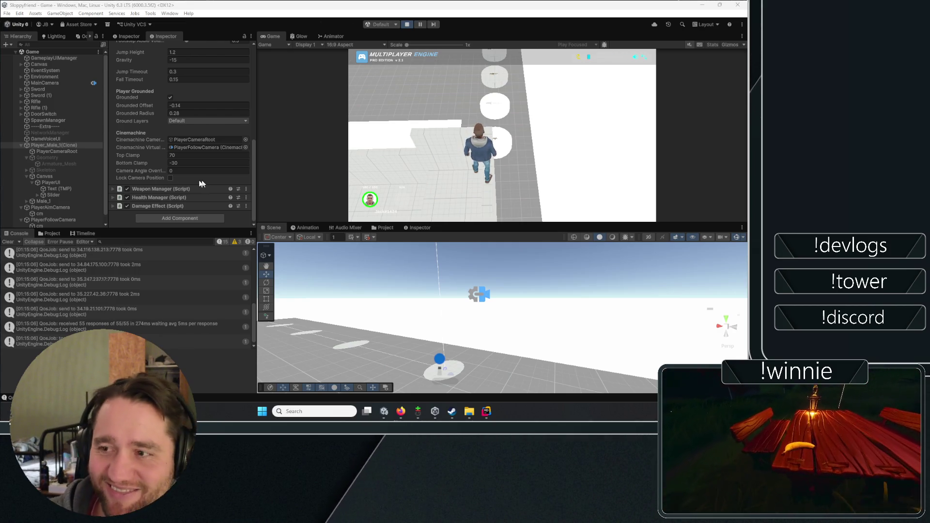
# Select Player_Male_1(Clone) in the Hierarchy and collapse its Third Person Controller settings.
pyautogui.click(69, 152)
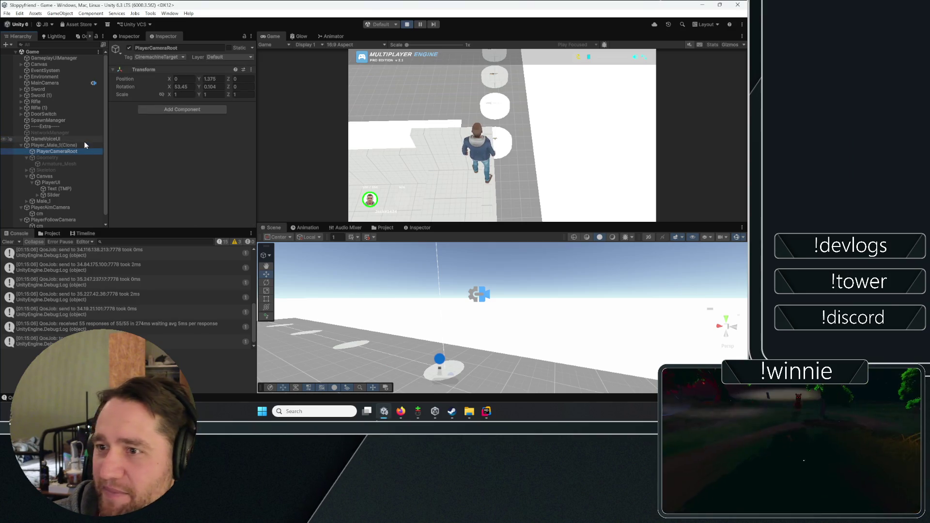
pyautogui.click(69, 144)
pyautogui.scroll(-5, 159, 138)
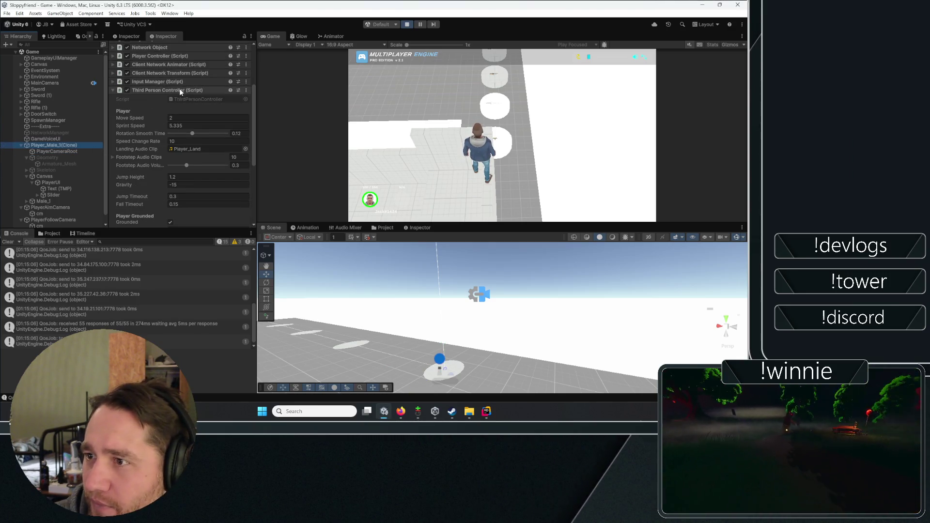
pyautogui.click(180, 90)
# Toggle the Weapon Manager and Health Manager foldouts, leaving Weapon Manager collapsed.
pyautogui.click(147, 182)
pyautogui.click(147, 182)
pyautogui.doubleClick(148, 181)
pyautogui.click(147, 181)
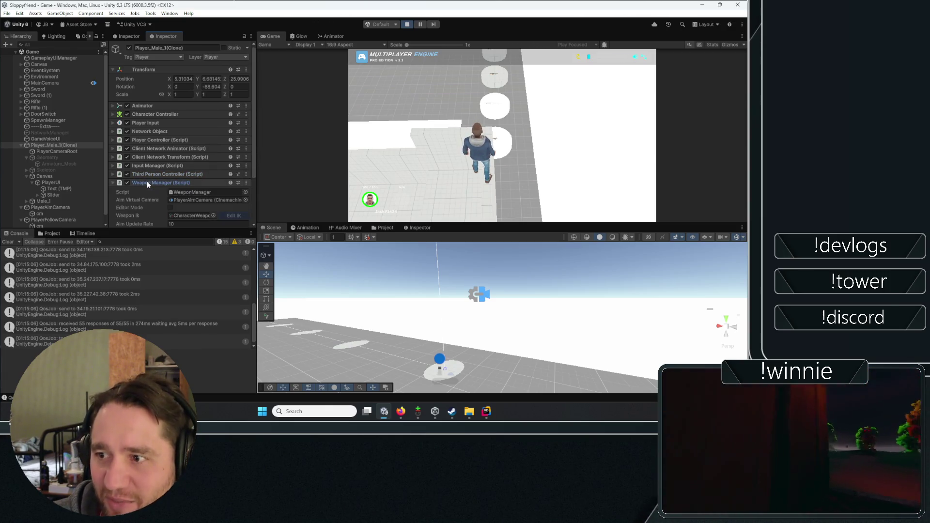
pyautogui.scroll(-2, 149, 187)
pyautogui.doubleClick(151, 194)
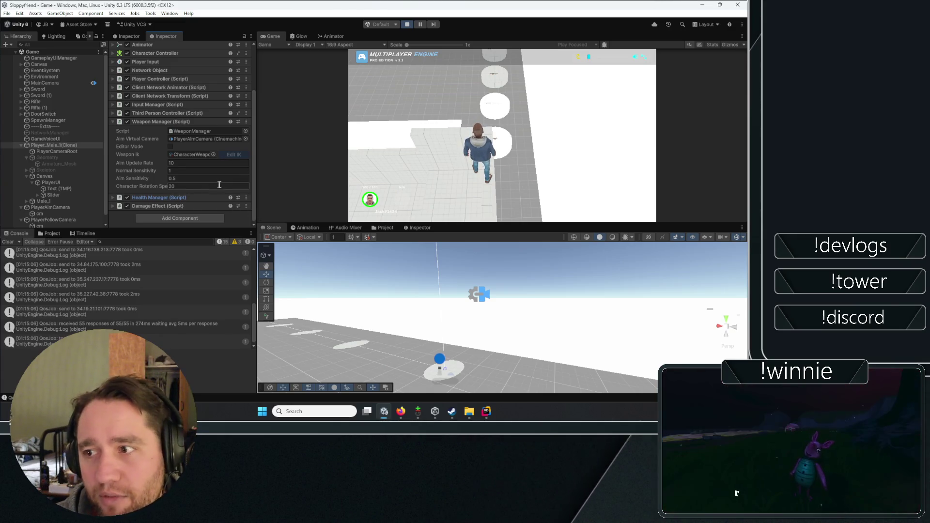
pyautogui.click(153, 122)
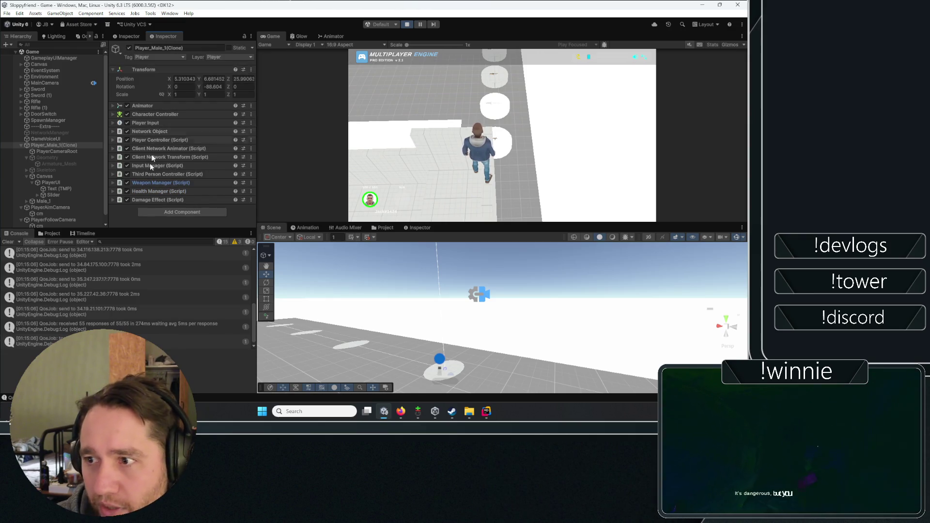
pyautogui.click(150, 183)
pyautogui.scroll(-3, 150, 179)
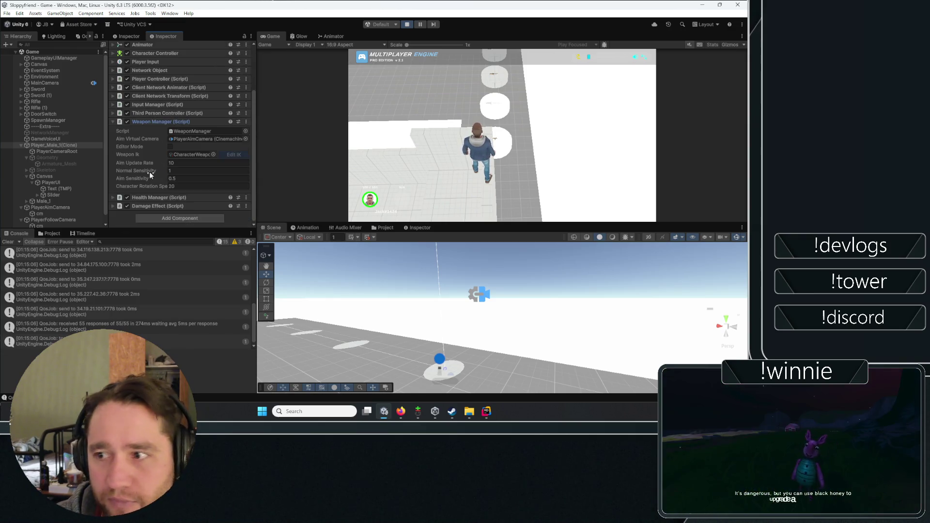
pyautogui.click(162, 122)
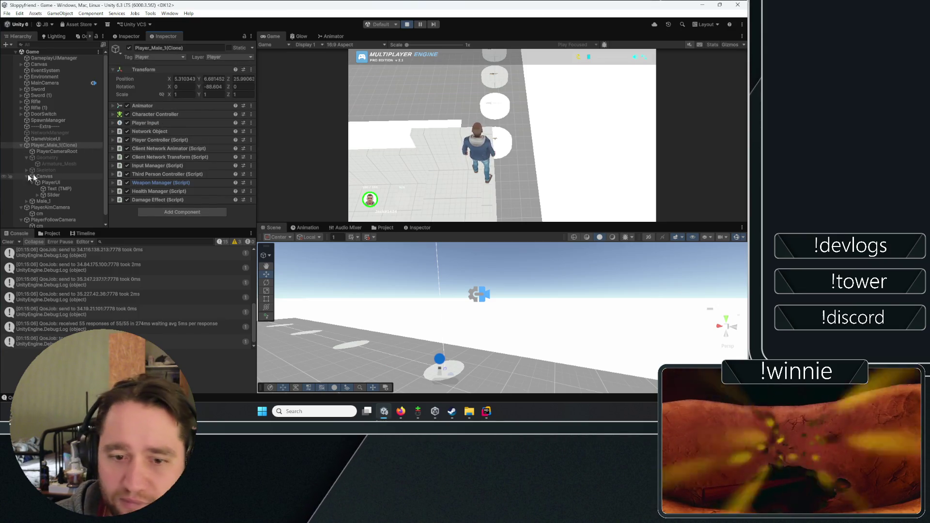
# Expand Client Network Animator and its Speed, Jump, Grounded and FreeFall parameter entries.
pyautogui.click(164, 157)
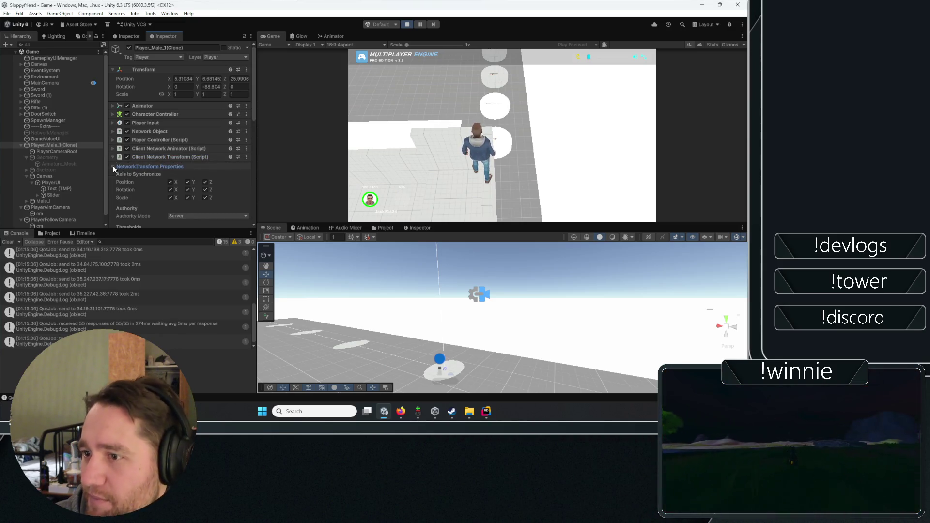
pyautogui.click(115, 166)
pyautogui.click(112, 149)
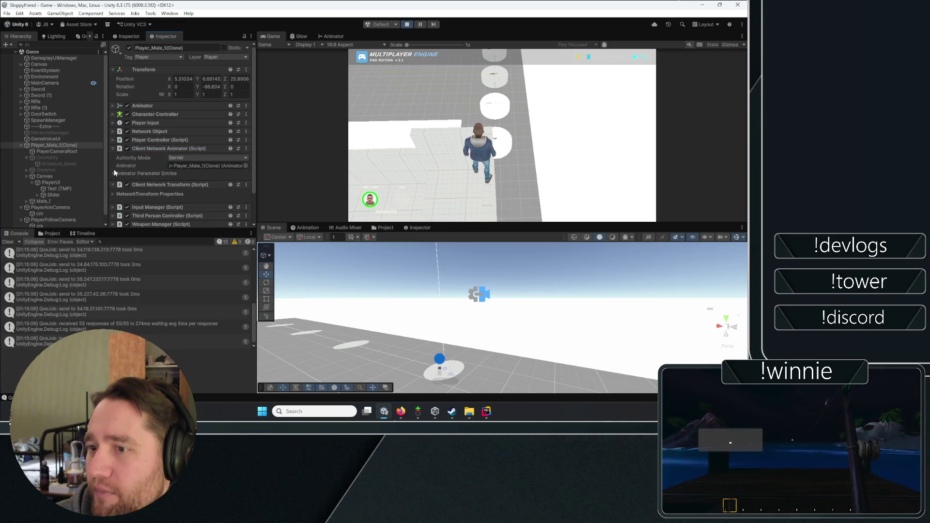
pyautogui.click(120, 180)
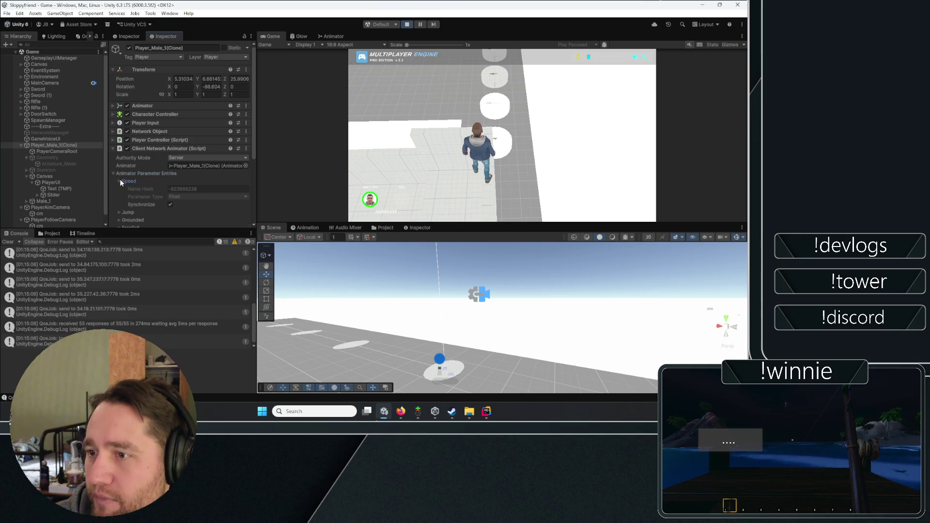
pyautogui.scroll(-3, 121, 179)
pyautogui.click(119, 149)
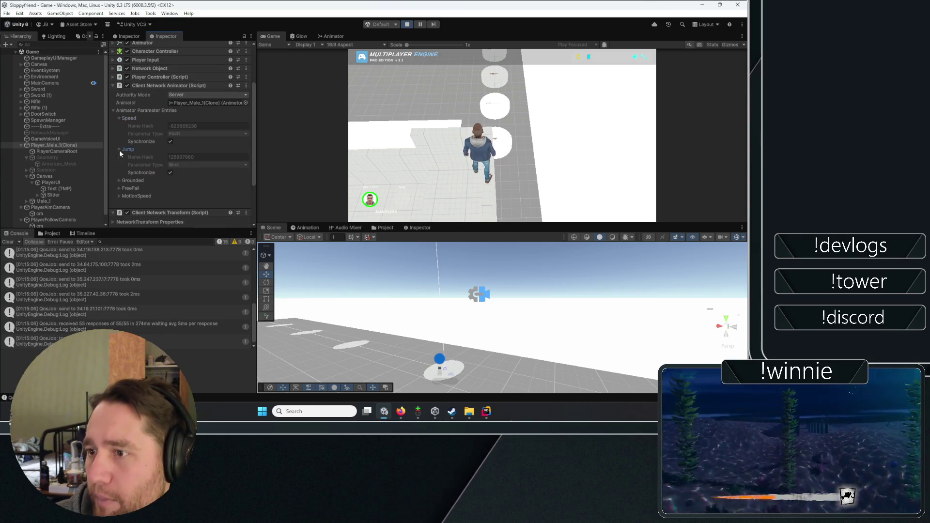
pyautogui.click(118, 180)
pyautogui.click(118, 212)
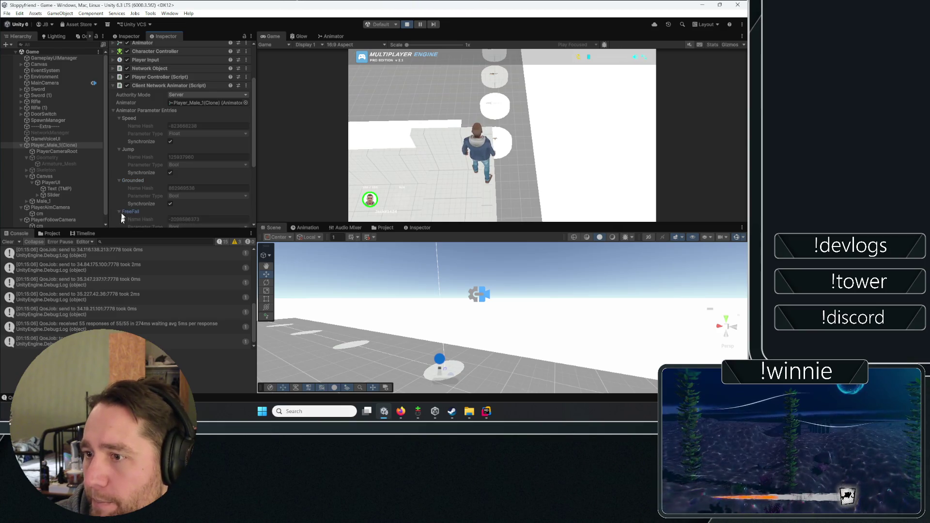
# Expand the Player Controller settings and open its component options menu.
pyautogui.scroll(-3, 121, 209)
pyautogui.scroll(4, 120, 178)
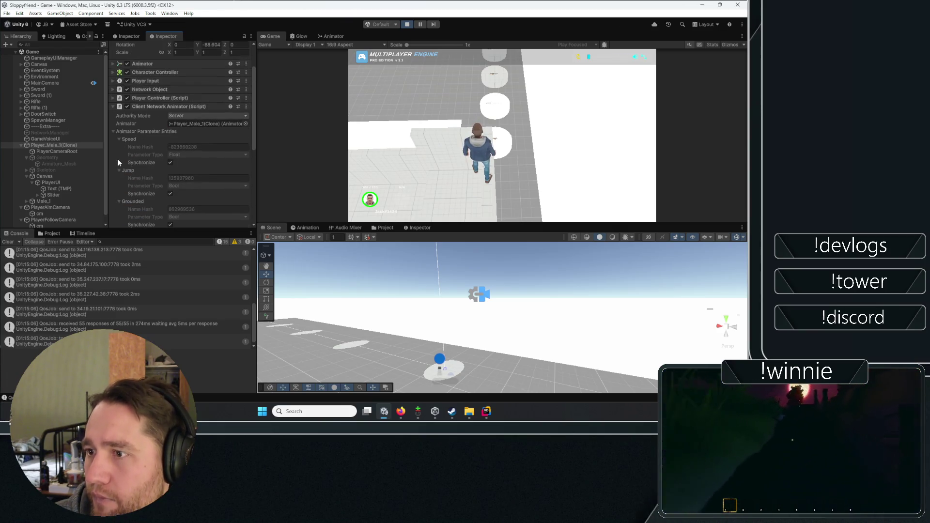
pyautogui.click(154, 98)
pyautogui.click(245, 97)
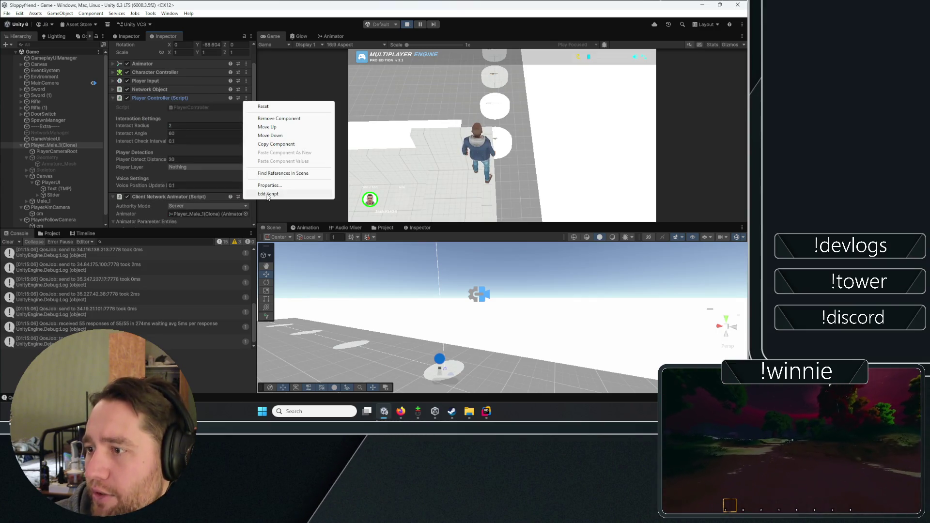
# Open ThirdPersonController.cs in Rider via Edit Script and scroll up to the top lines.
pyautogui.click(267, 194)
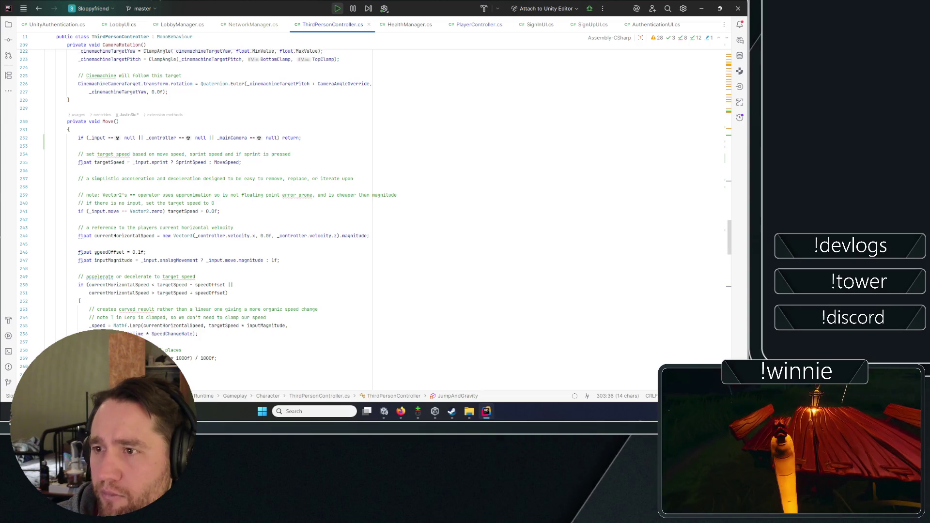
pyautogui.scroll(10, 310, 213)
pyautogui.scroll(10, 355, 289)
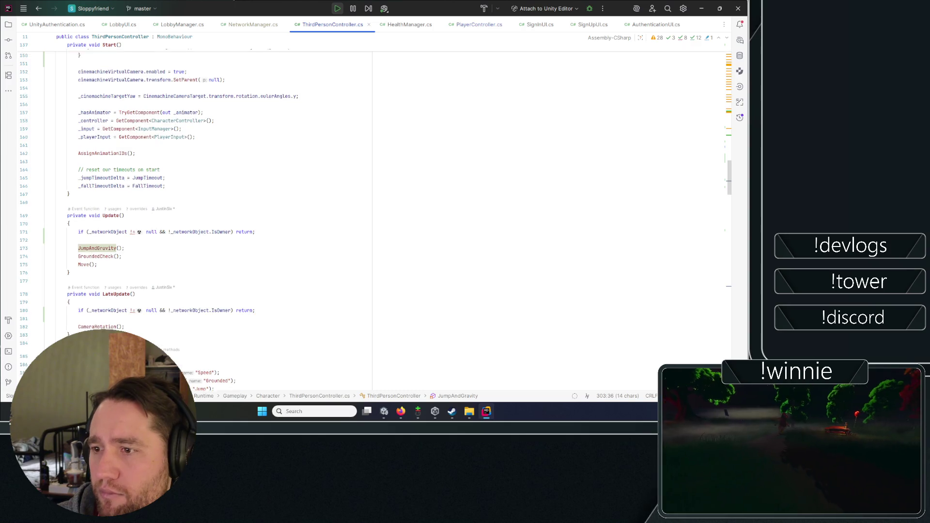
pyautogui.scroll(15, 356, 288)
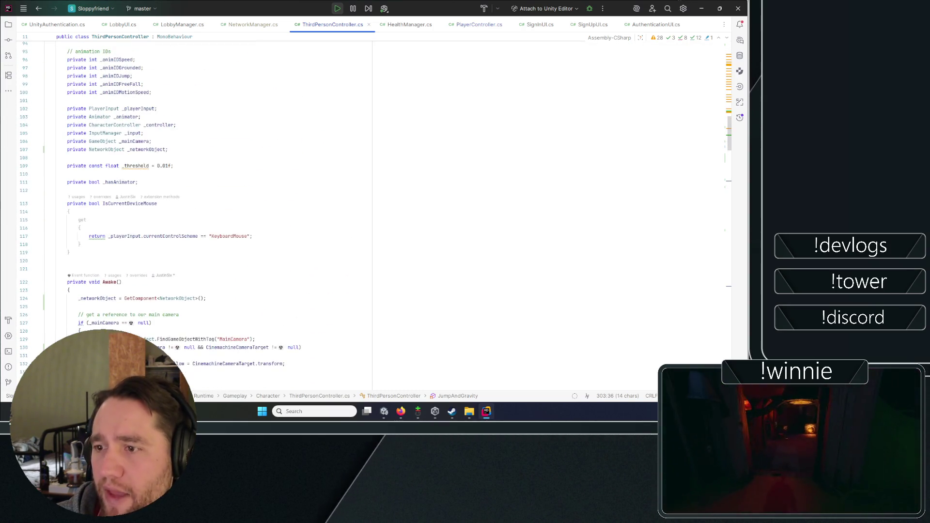
pyautogui.scroll(15, 208, 213)
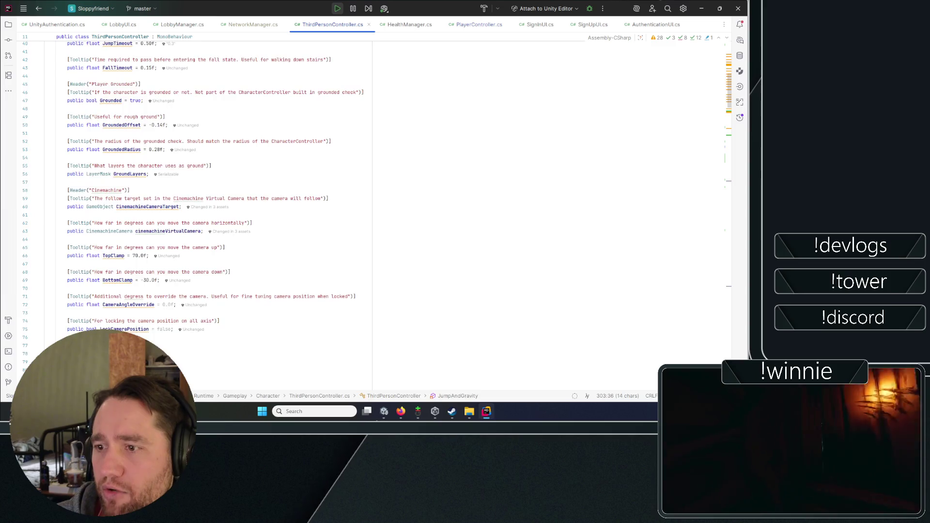
pyautogui.scroll(13, 209, 213)
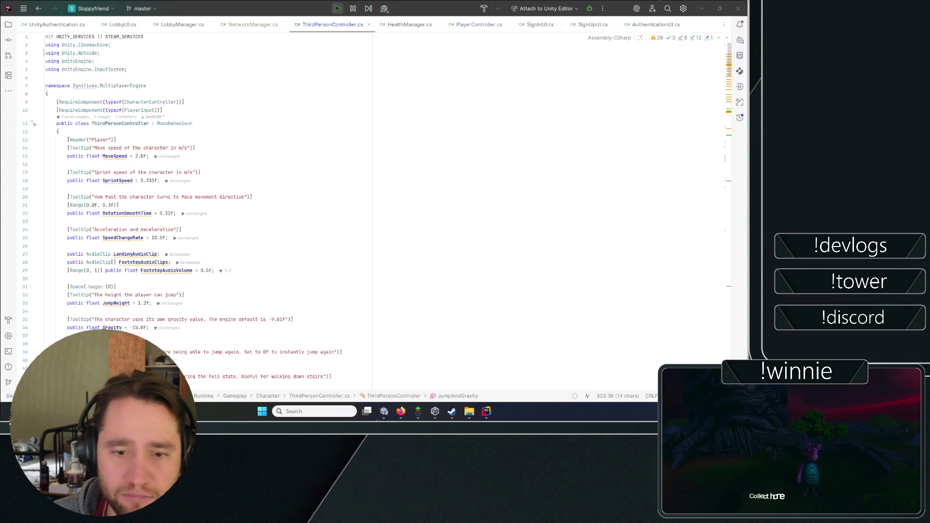
pyautogui.click(48, 93)
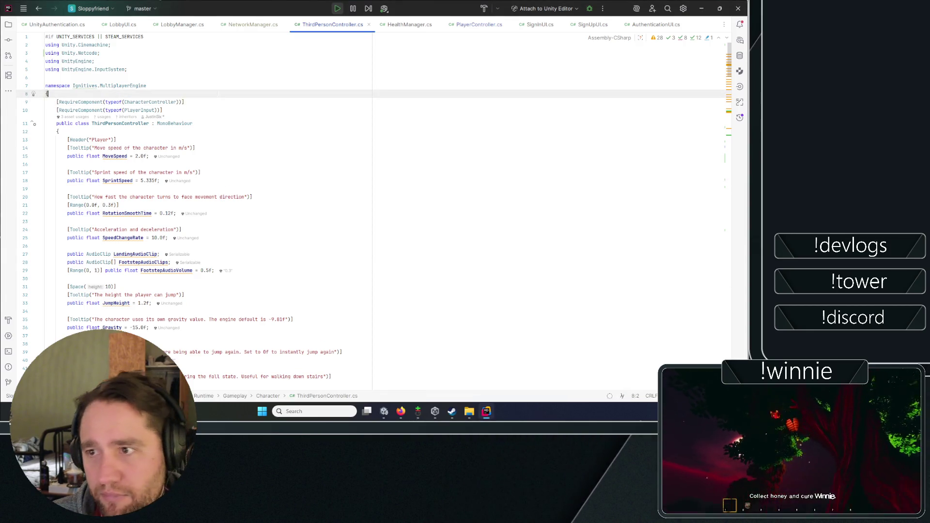
pyautogui.press('Up')
pyautogui.press('Up')
pyautogui.press('Up')
pyautogui.press('End')
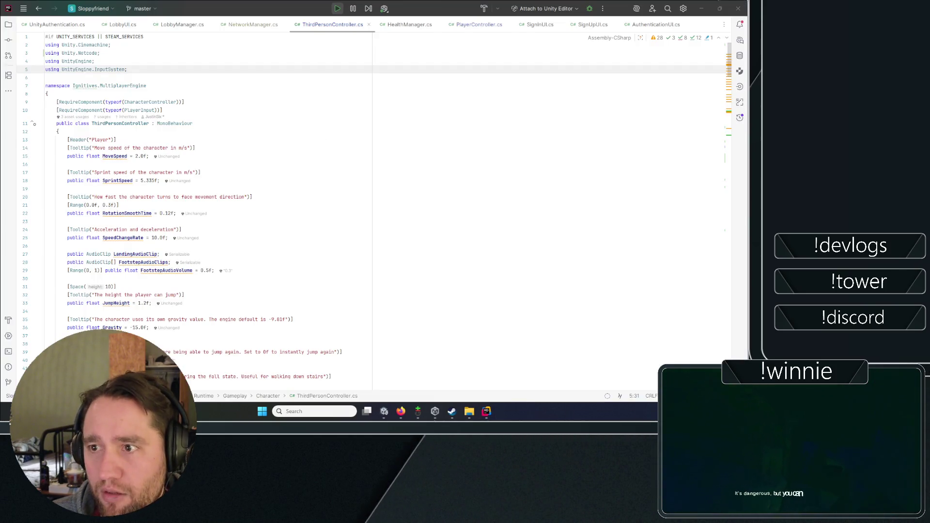
pyautogui.click(46, 77)
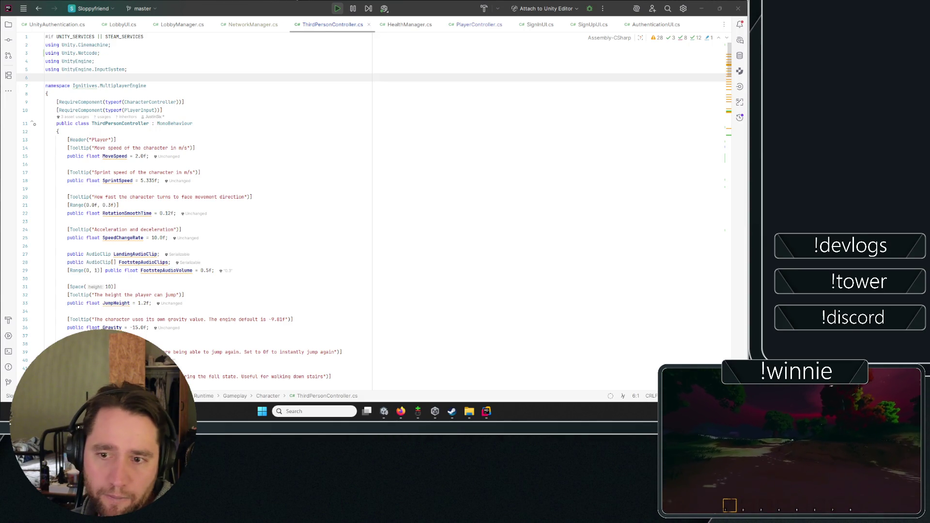
pyautogui.click(184, 101)
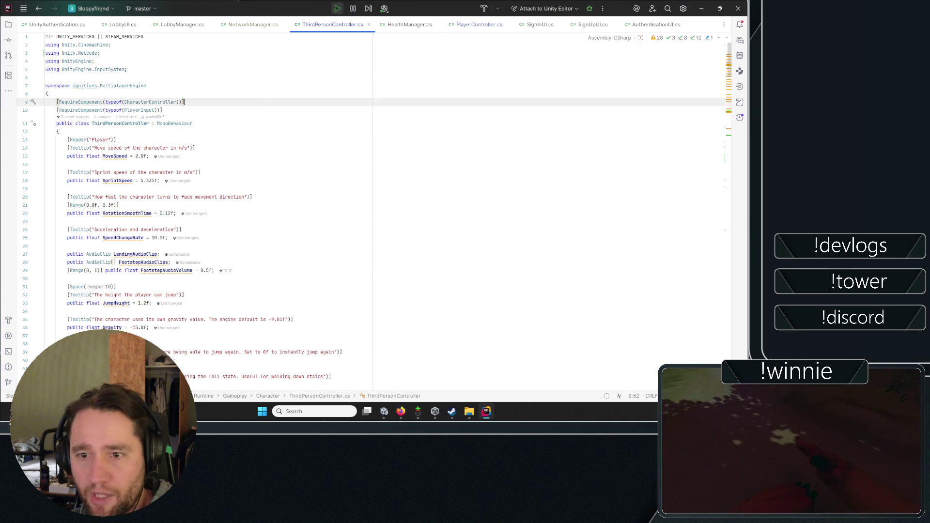
pyautogui.click(271, 123)
pyautogui.click(262, 102)
pyautogui.click(253, 86)
pyautogui.click(196, 148)
pyautogui.click(185, 101)
pyautogui.click(146, 86)
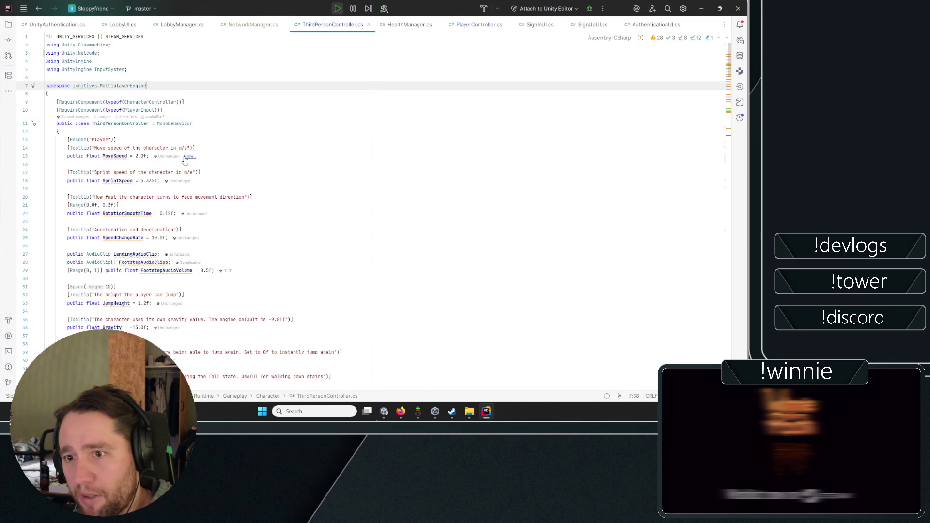
pyautogui.scroll(-2, 182, 144)
pyautogui.scroll(2, 182, 145)
pyautogui.press('Up')
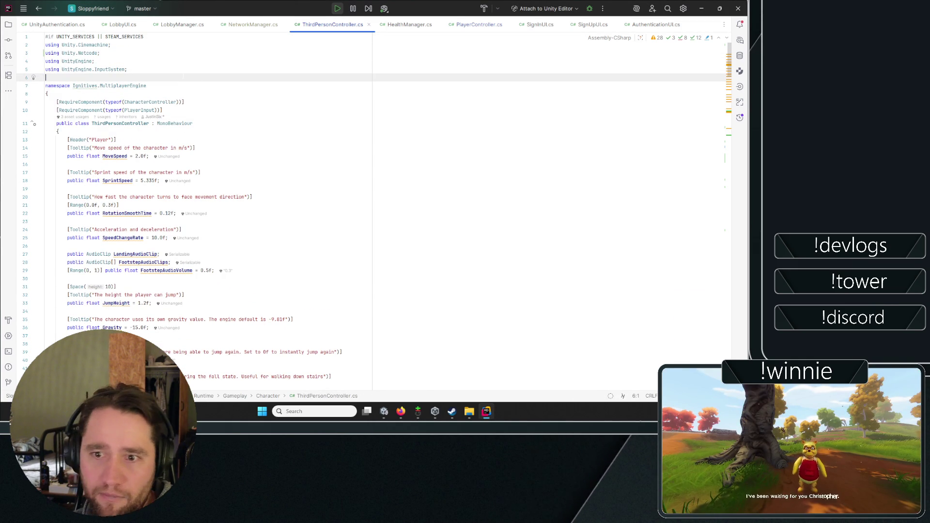
pyautogui.press('Down')
pyautogui.press('Down')
pyautogui.press('Down')
pyautogui.press('Up')
pyautogui.press('Up')
pyautogui.press('Up')
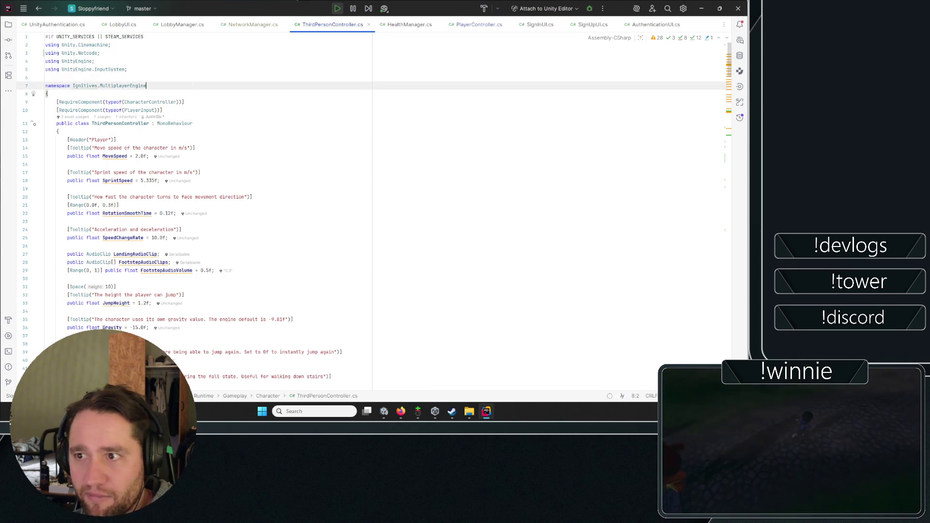
pyautogui.press('Down')
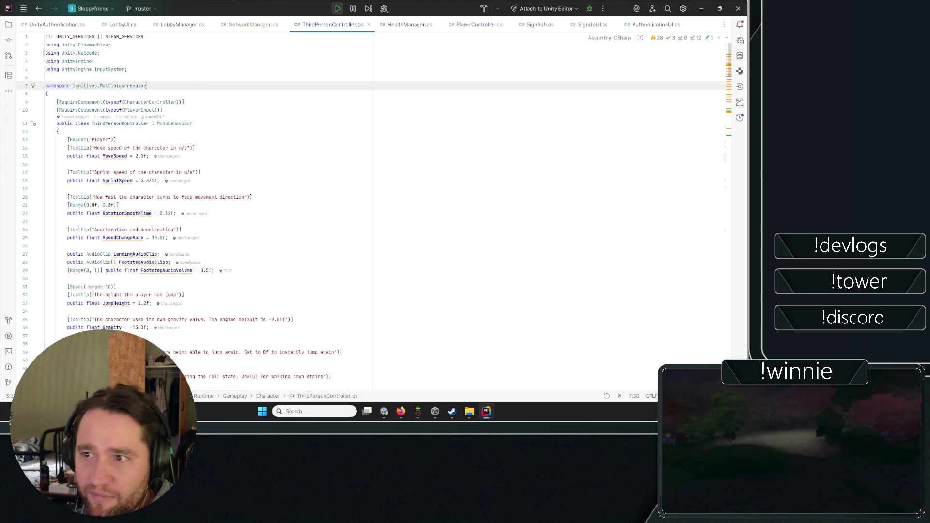
pyautogui.press('Down')
pyautogui.press('Down')
pyautogui.press('Down')
pyautogui.press('Up')
pyautogui.press('Up')
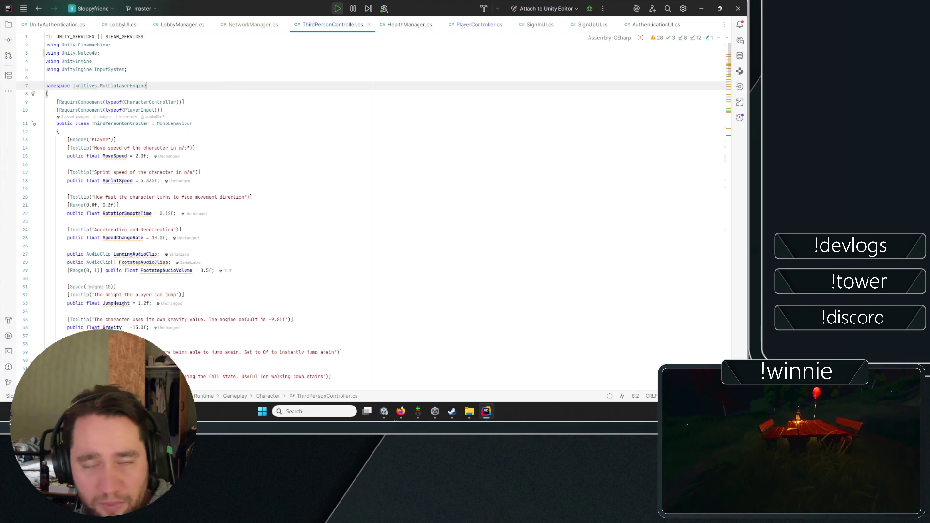
pyautogui.press('Up')
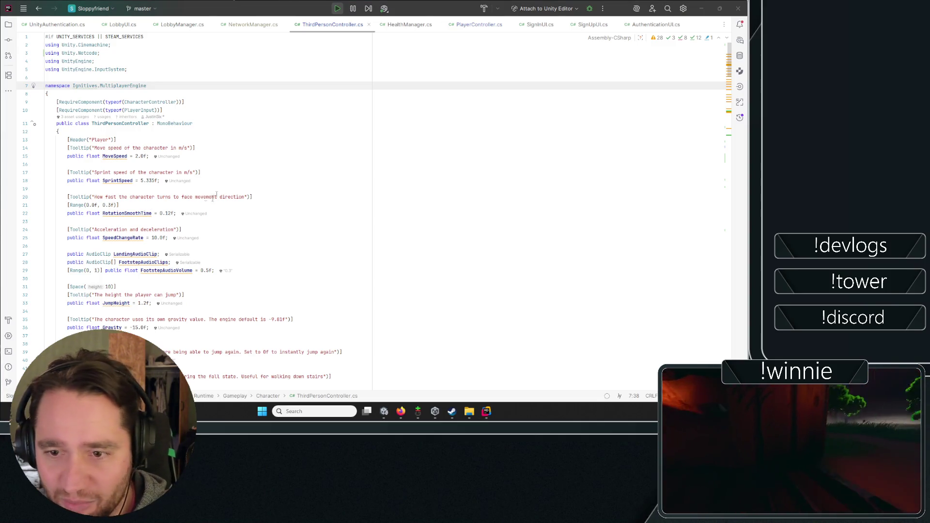
pyautogui.press('Down')
pyautogui.scroll(-20, 208, 214)
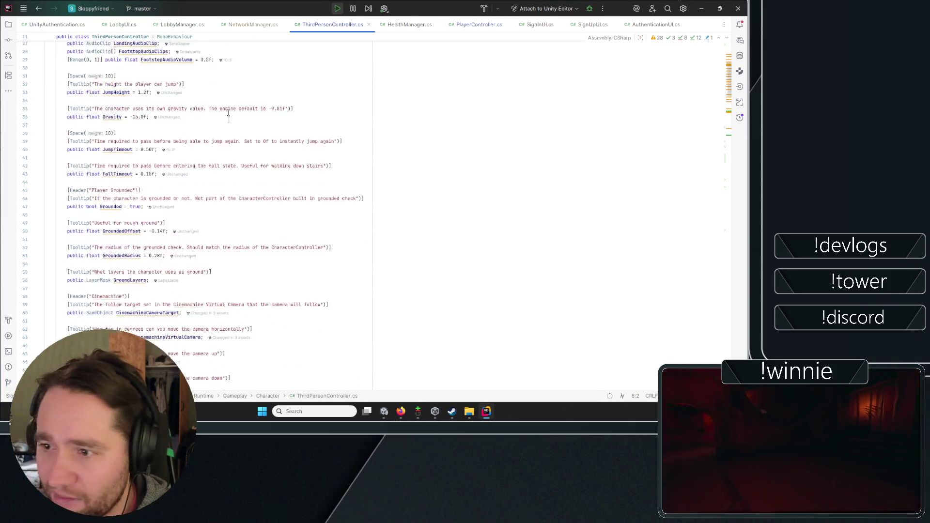
pyautogui.scroll(-18, 208, 213)
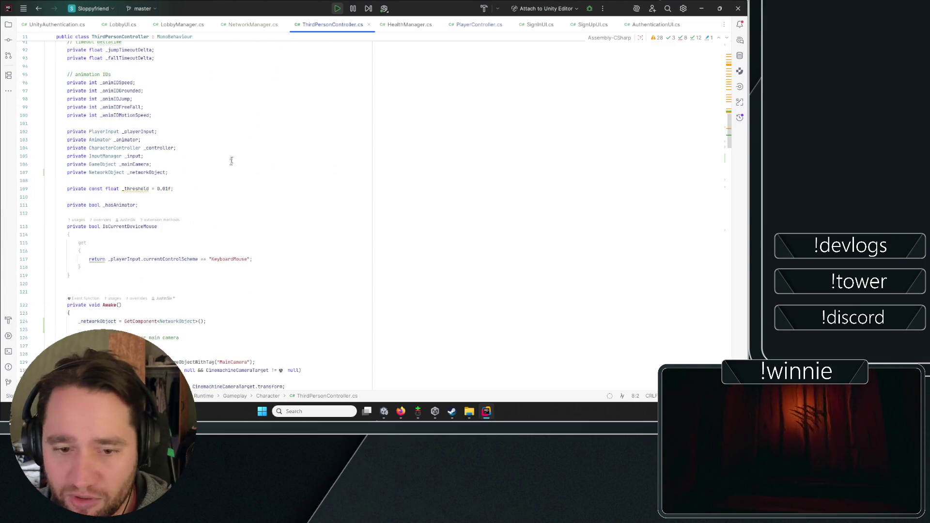
pyautogui.scroll(-6, 209, 213)
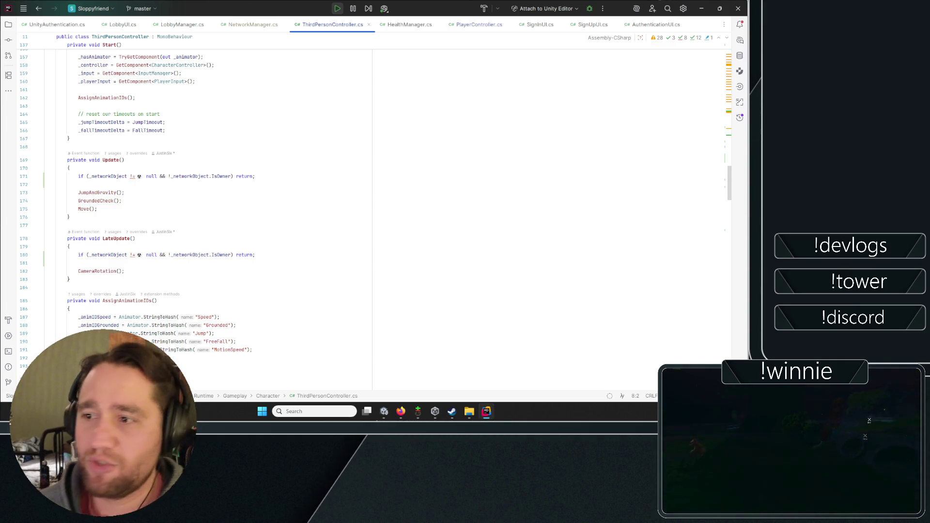
pyautogui.scroll(-18, 263, 185)
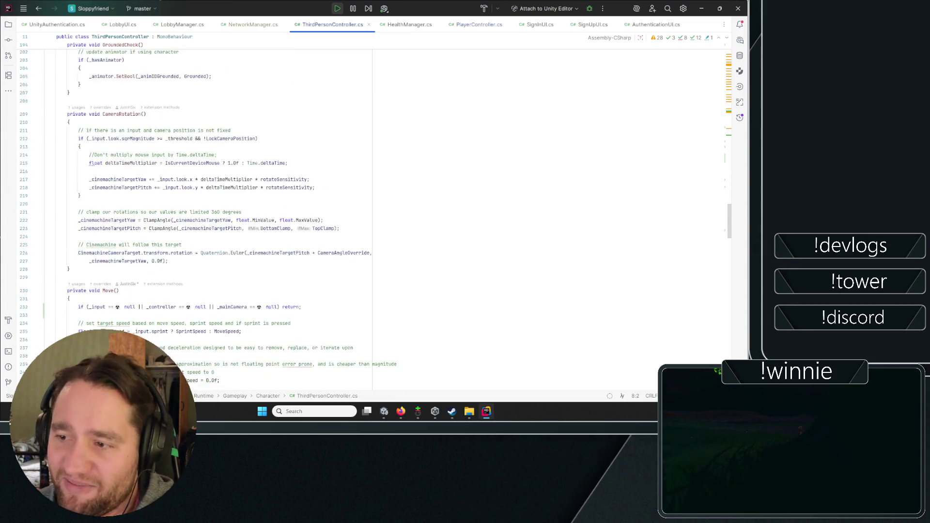
pyautogui.scroll(-2, 143, 135)
pyautogui.doubleClick(108, 145)
pyautogui.scroll(-10, 311, 180)
pyautogui.scroll(-12, 311, 180)
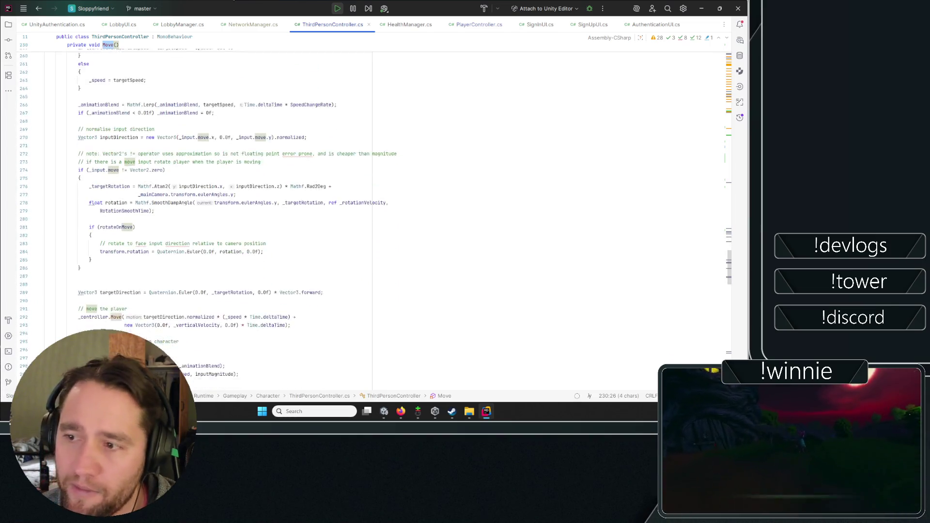
pyautogui.scroll(-3, 311, 180)
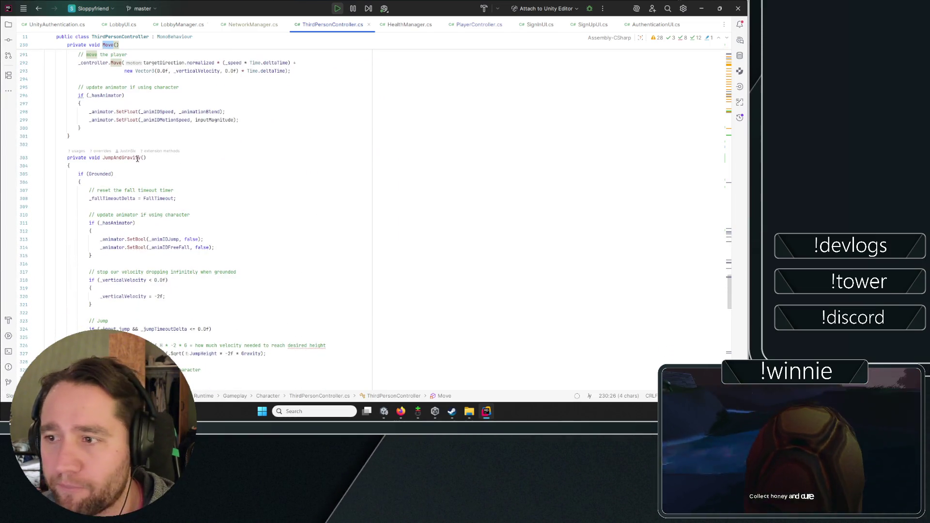
pyautogui.click(121, 158)
pyautogui.press('Down')
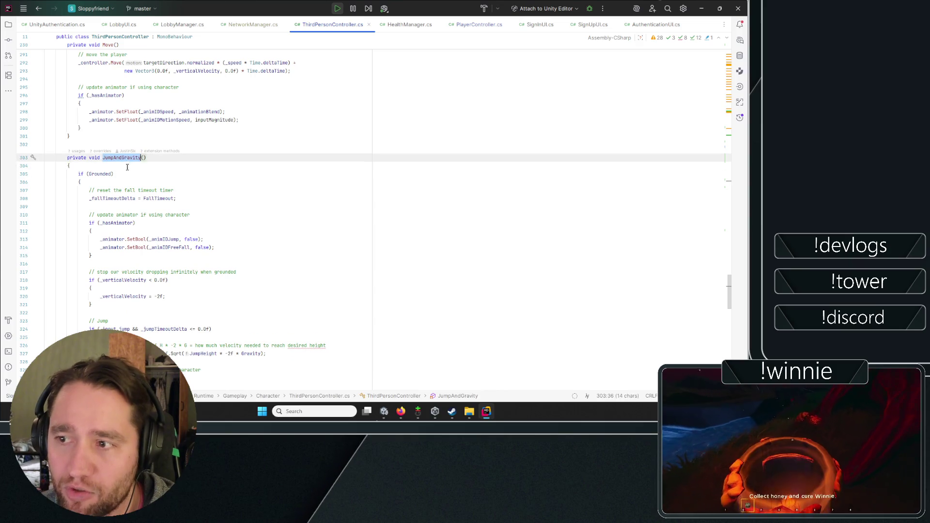
pyautogui.scroll(-5, 311, 181)
pyautogui.scroll(-6, 90, 189)
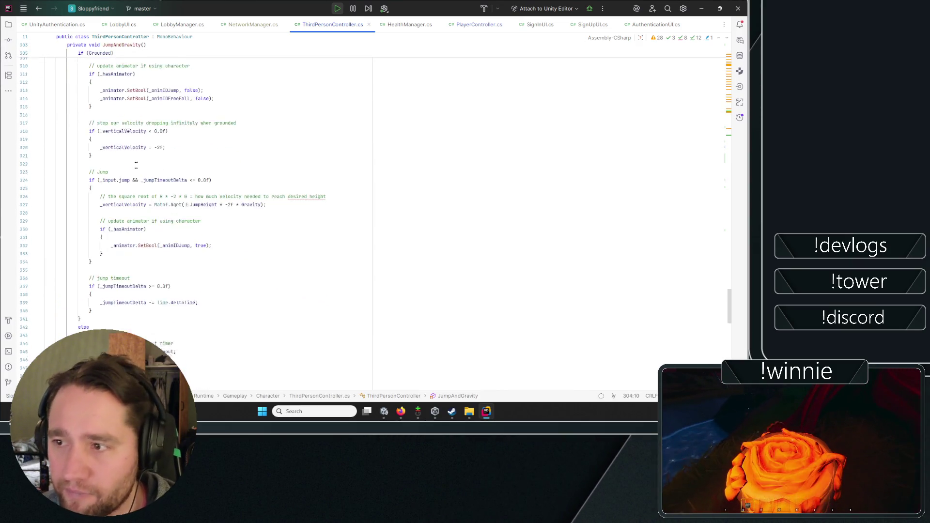
pyautogui.click(91, 190)
pyautogui.click(92, 166)
pyautogui.click(97, 100)
pyautogui.click(46, 150)
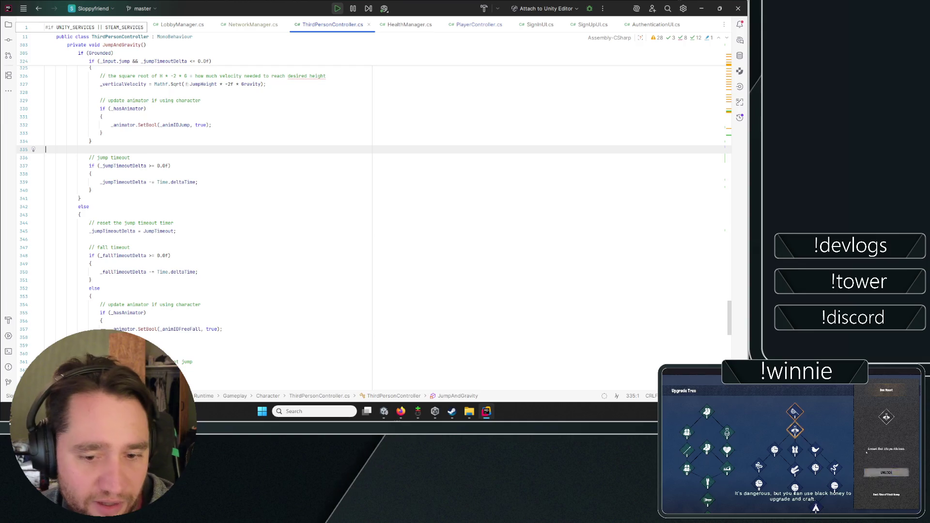
pyautogui.hotkey('alt', 'Tab')
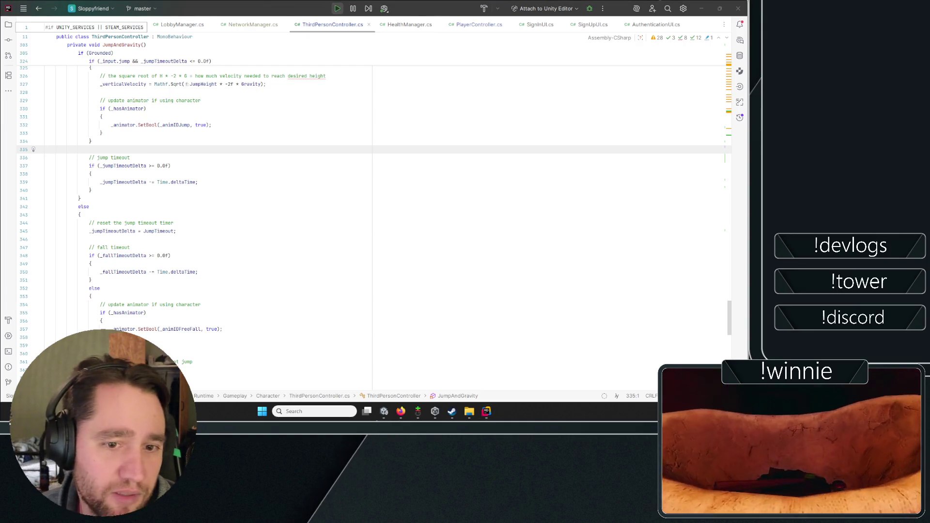
pyautogui.click(235, 165)
pyautogui.click(308, 133)
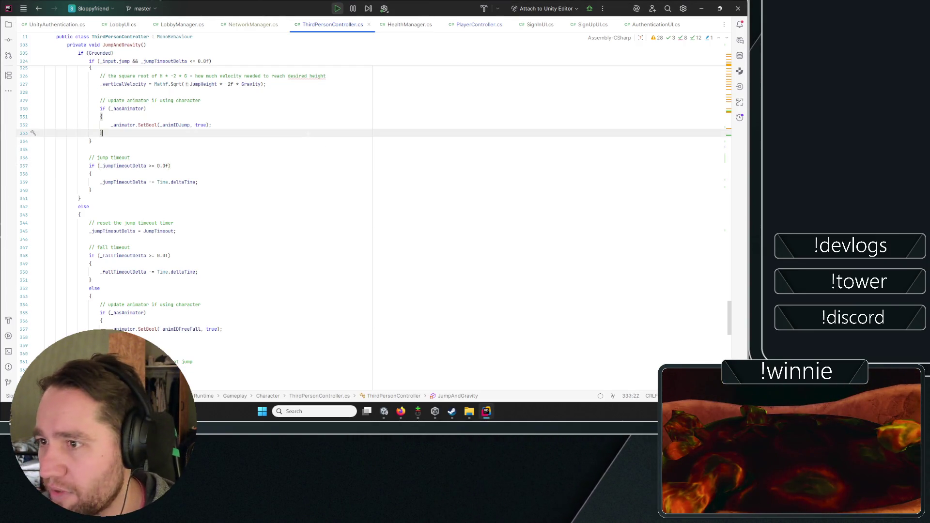
pyautogui.click(293, 141)
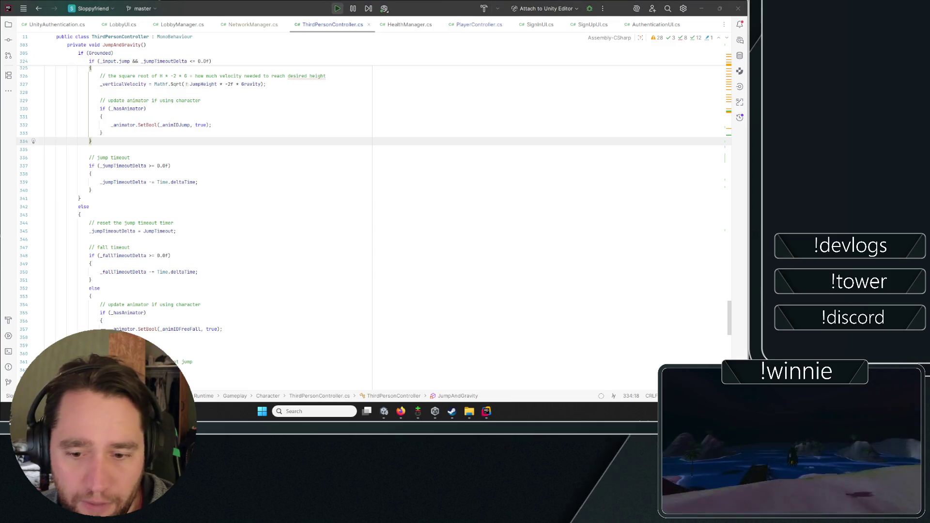
pyautogui.hotkey('alt', 'Tab')
pyautogui.moveTo(730, 325); pyautogui.dragTo(732, 351)
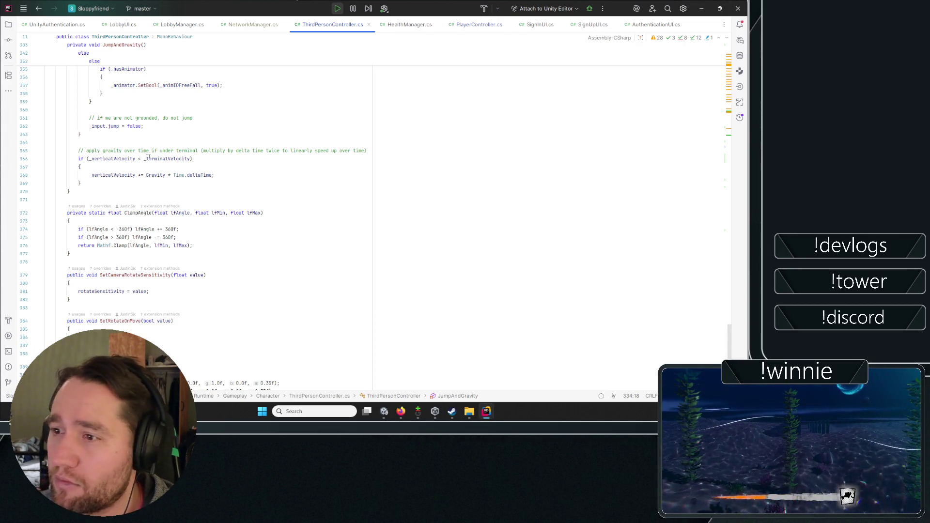
pyautogui.scroll(20, 152, 158)
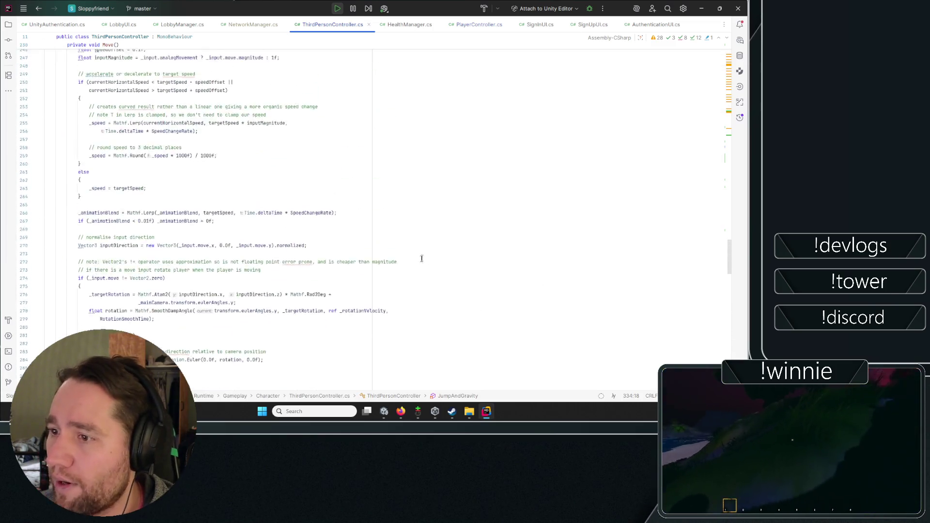
pyautogui.scroll(20, 423, 256)
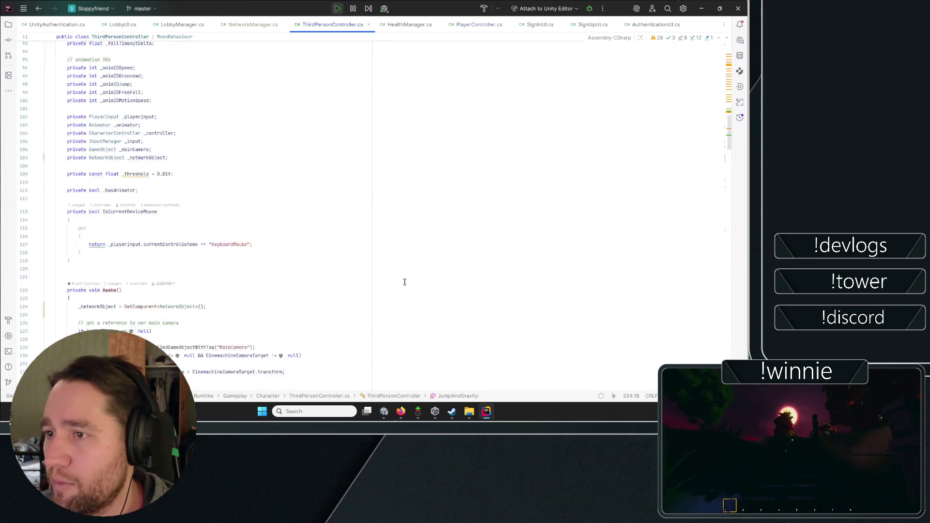
pyautogui.scroll(20, 410, 279)
pyautogui.click(329, 149)
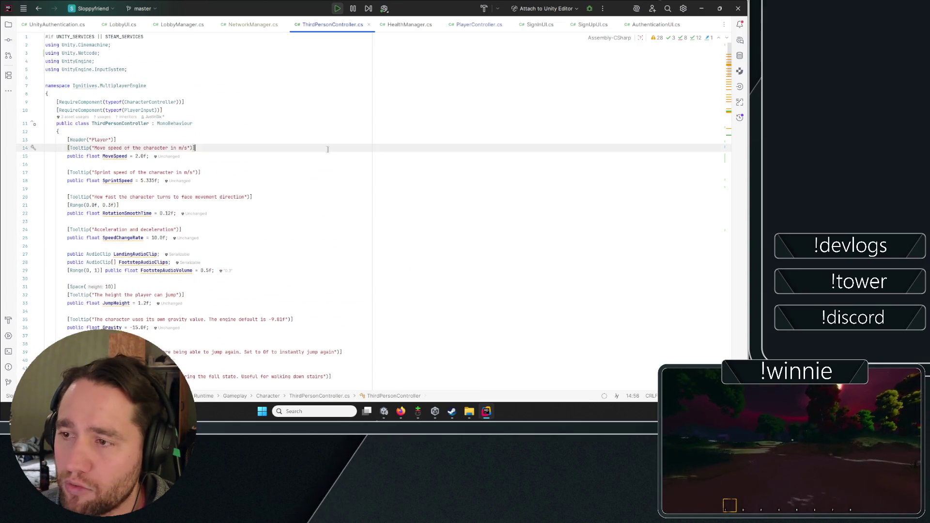
pyautogui.click(378, 122)
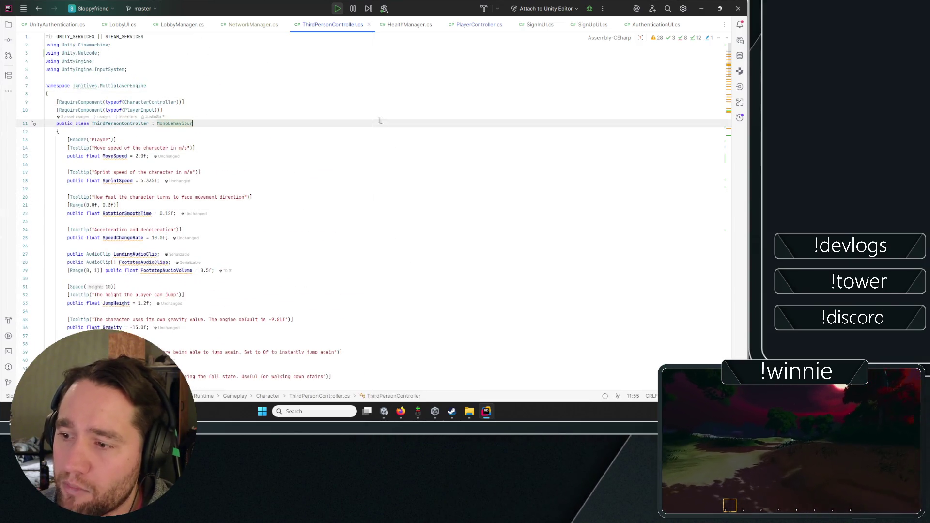
pyautogui.click(434, 212)
pyautogui.click(341, 92)
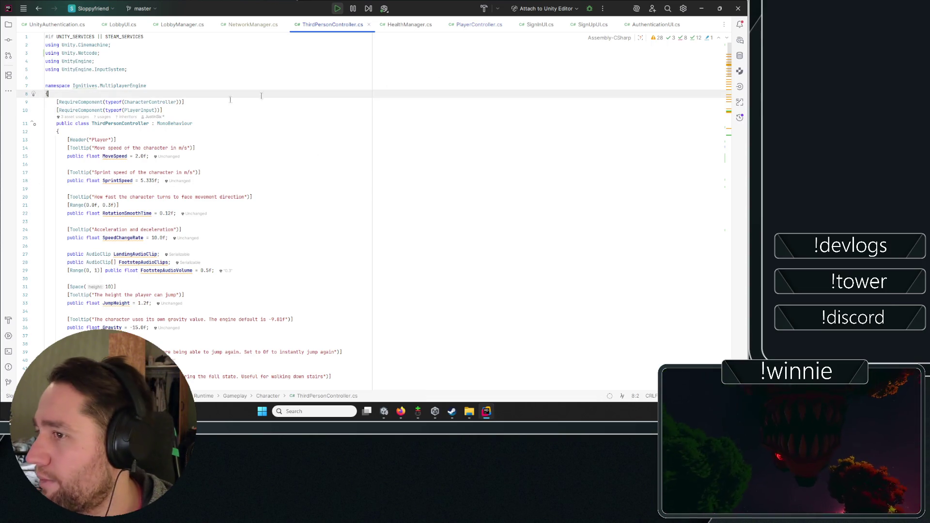
pyautogui.click(161, 101)
pyautogui.hotkey('alt', 'Tab')
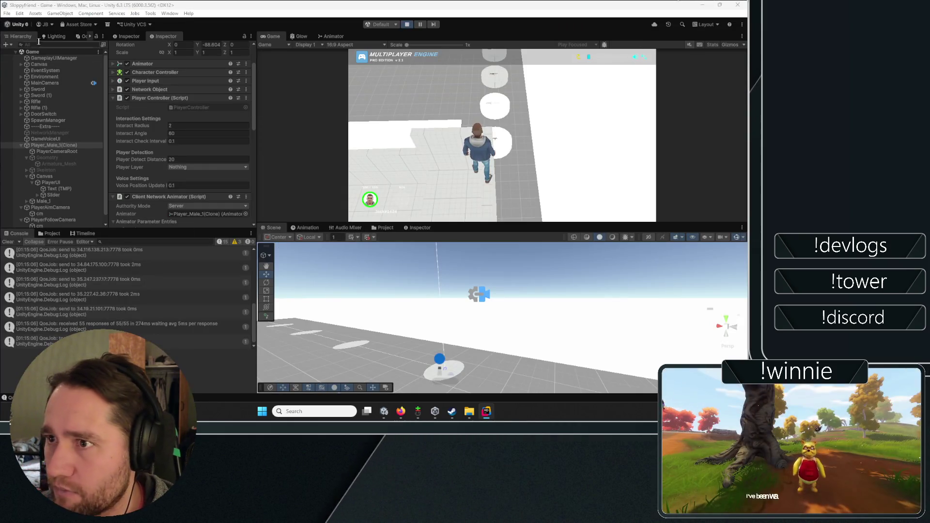
# Open Project Settings and browse the Player, Package Manager and Editor categories.
pyautogui.click(7, 13)
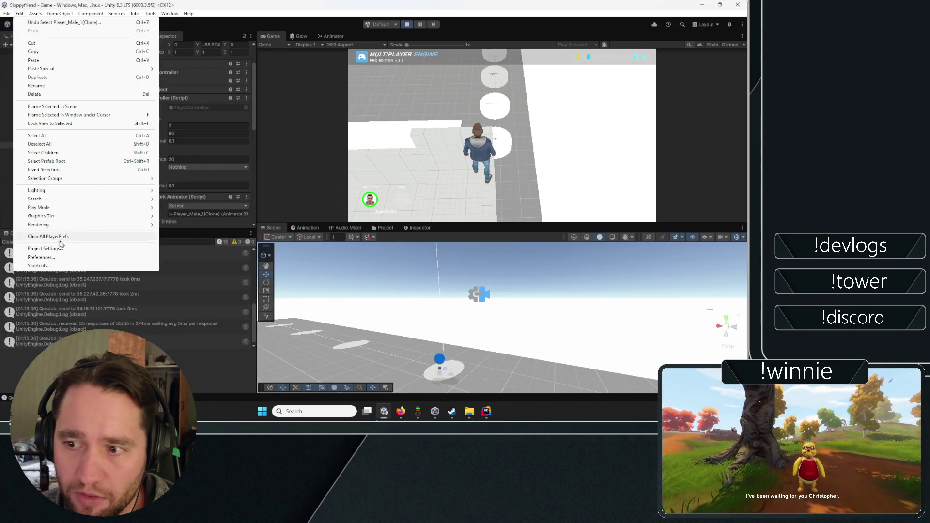
pyautogui.click(48, 248)
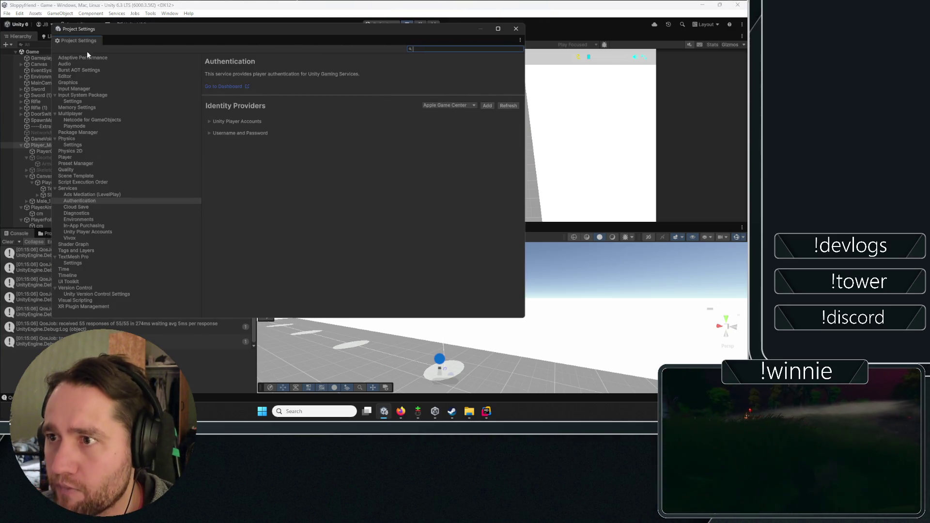
pyautogui.click(71, 157)
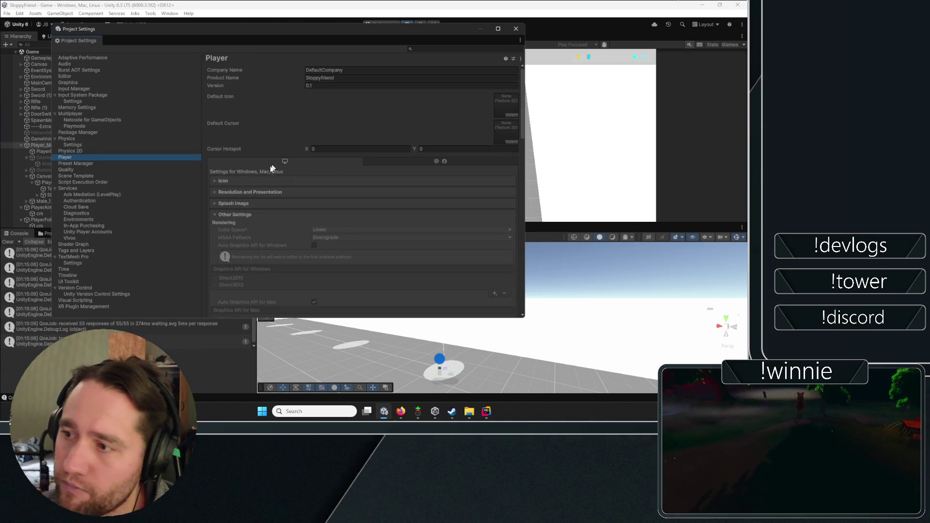
pyautogui.click(80, 163)
pyautogui.click(72, 170)
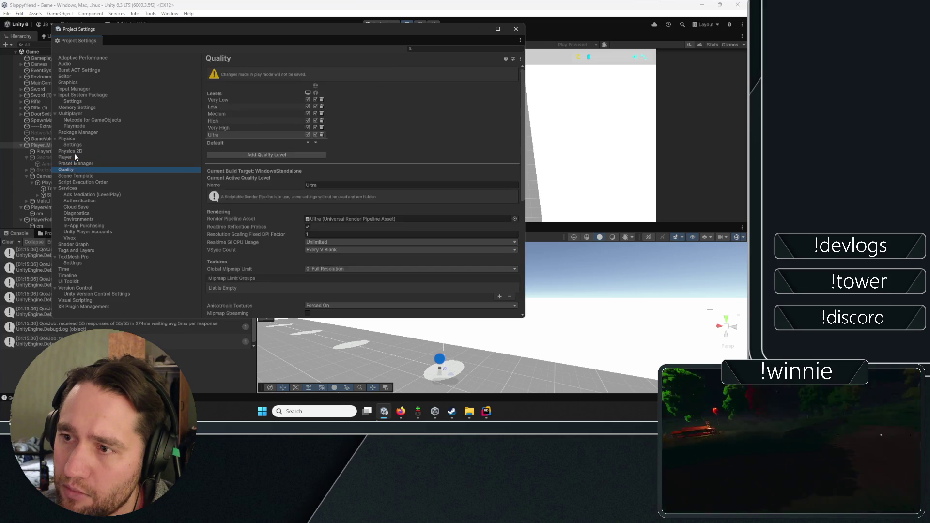
pyautogui.click(73, 150)
pyautogui.click(80, 133)
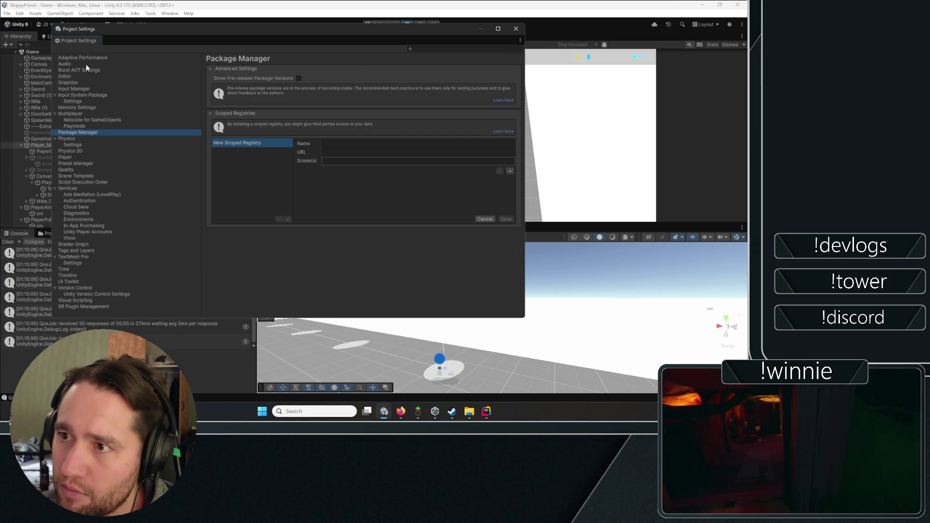
pyautogui.click(71, 81)
pyautogui.click(69, 76)
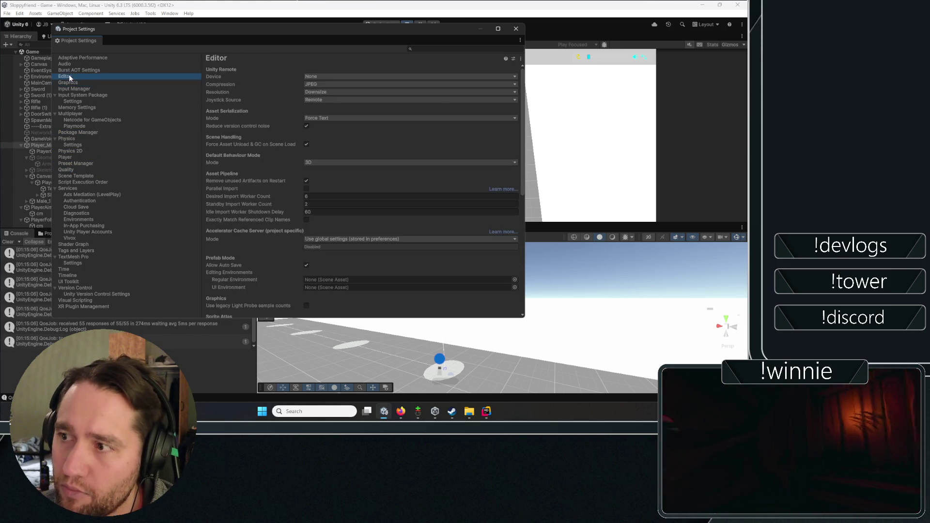
# Look through the TextMesh Pro and Quality settings, collapsing the Services group.
pyautogui.scroll(-10, 237, 155)
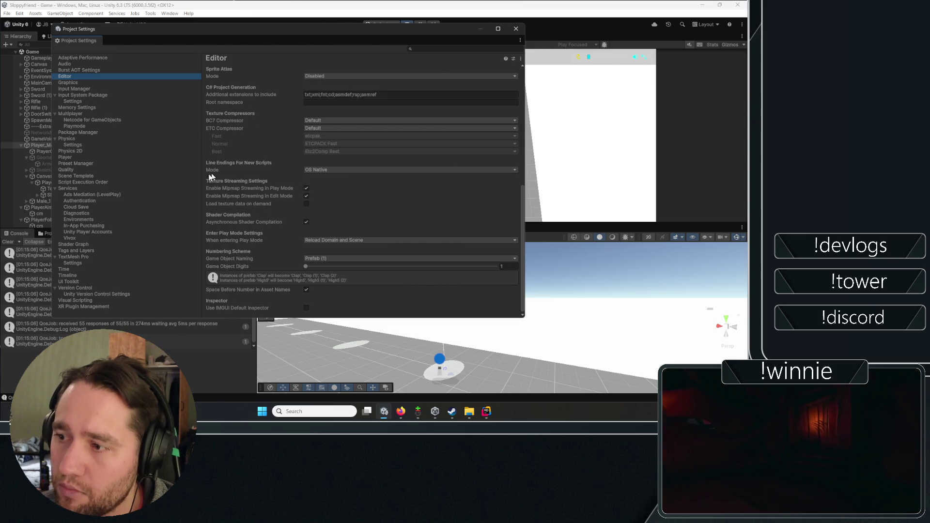
pyautogui.click(109, 232)
pyautogui.click(86, 262)
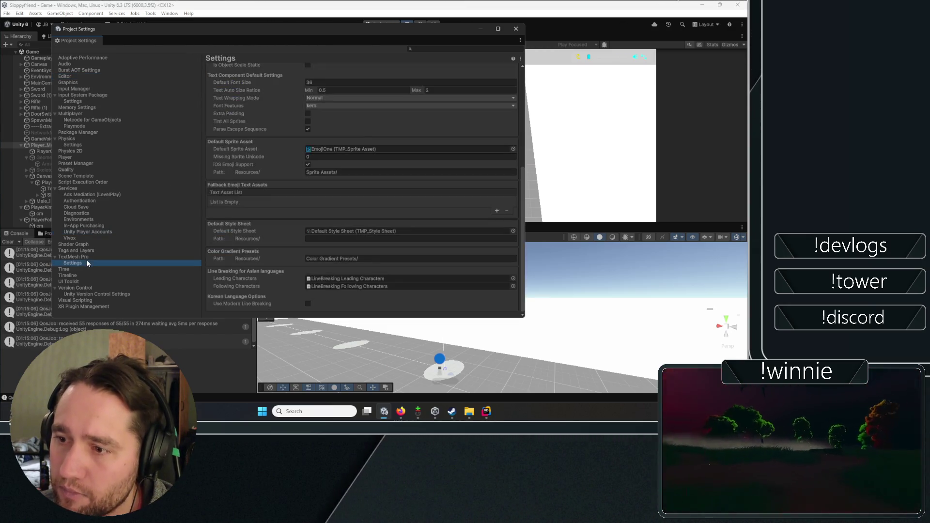
pyautogui.click(54, 189)
pyautogui.click(66, 169)
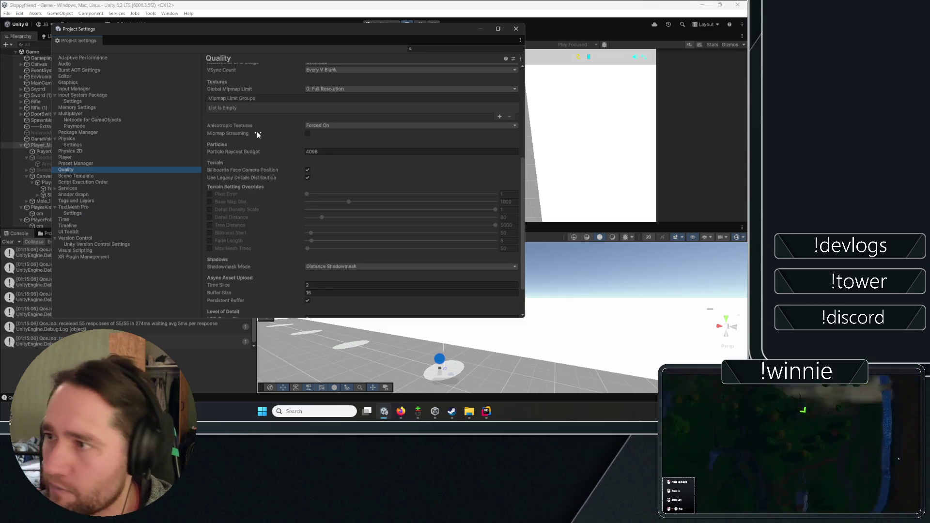
pyautogui.scroll(6, 249, 160)
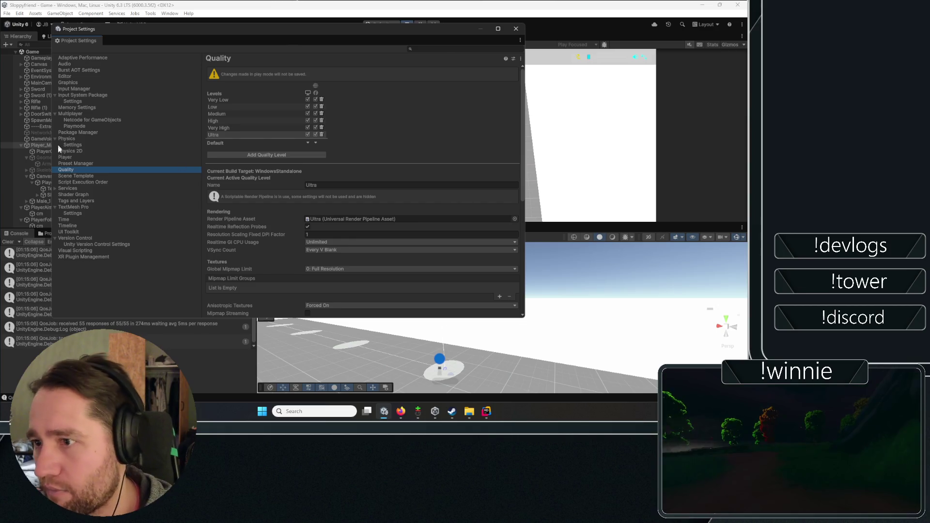
# Keep Player > Other Settings > Active Input Handling on Both and close Project Settings.
pyautogui.click(70, 164)
pyautogui.click(69, 151)
pyautogui.click(66, 157)
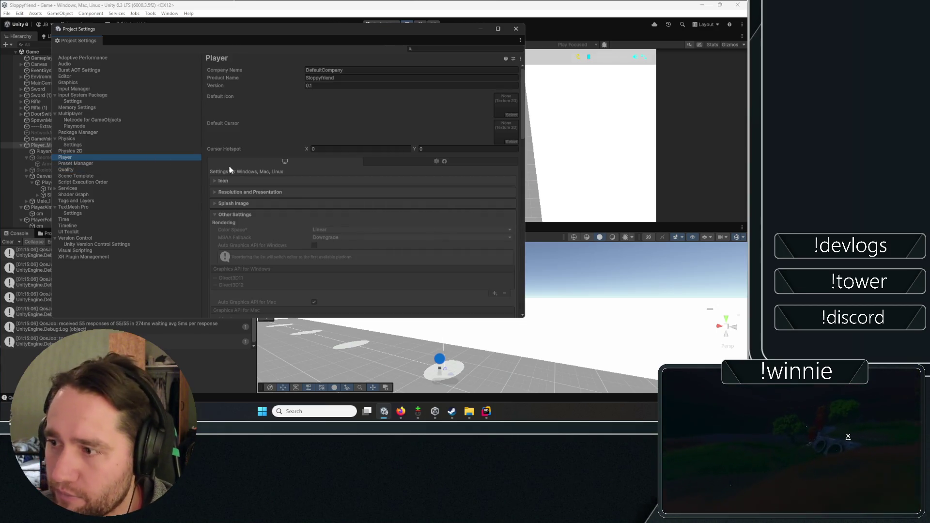
pyautogui.click(225, 217)
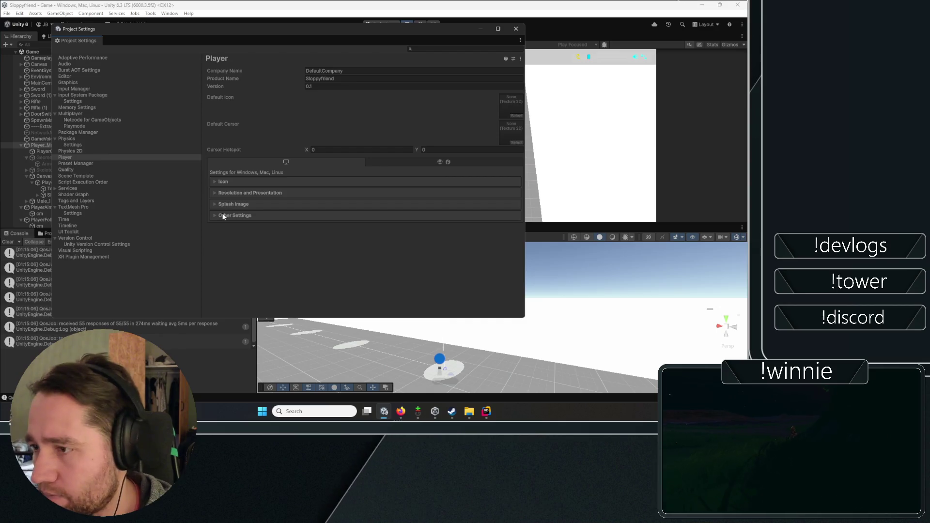
pyautogui.click(223, 215)
pyautogui.scroll(-10, 224, 203)
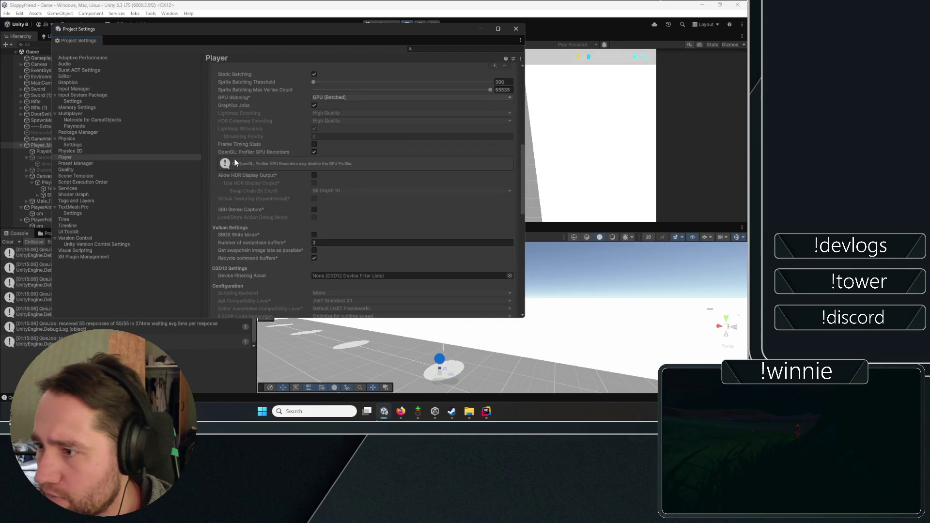
pyautogui.scroll(-8, 229, 178)
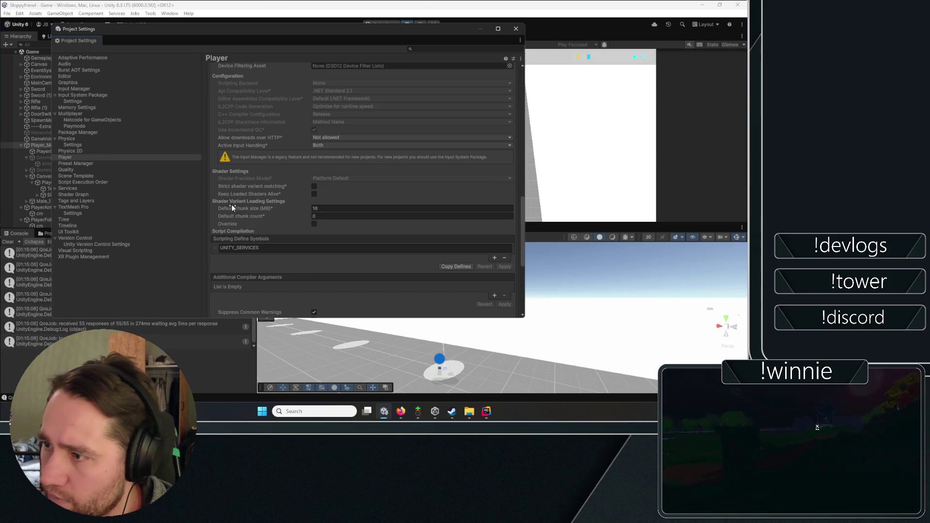
pyautogui.click(314, 145)
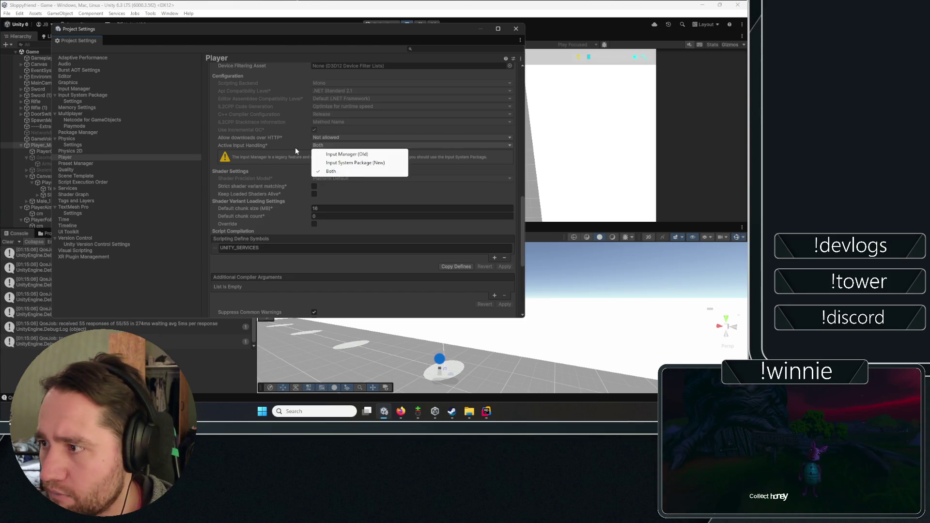
pyautogui.click(253, 141)
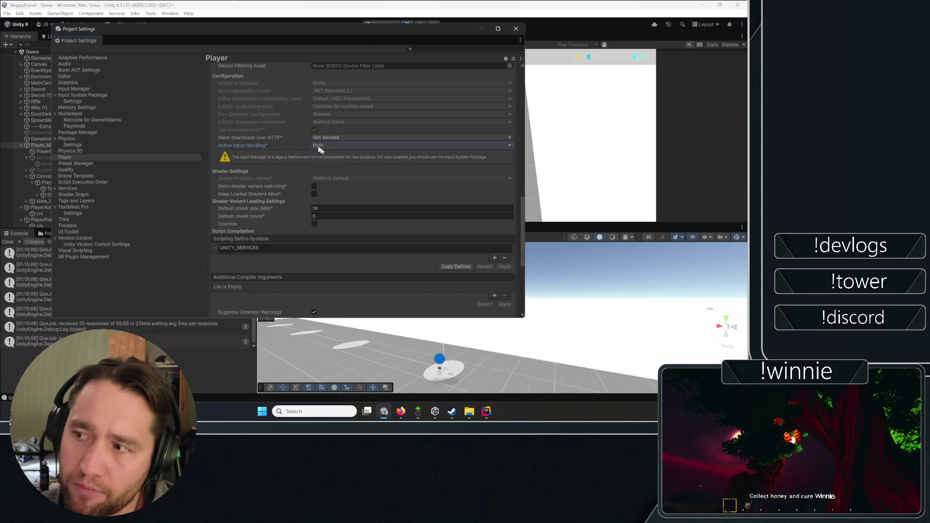
pyautogui.click(516, 29)
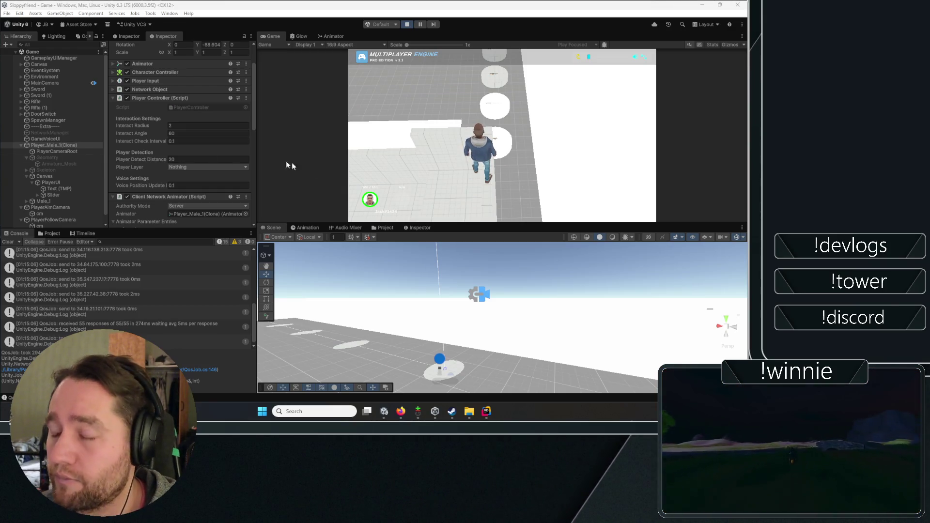
# Clear the Console log, run and jump the character with W and Space, then stop play mode.
pyautogui.click(10, 253)
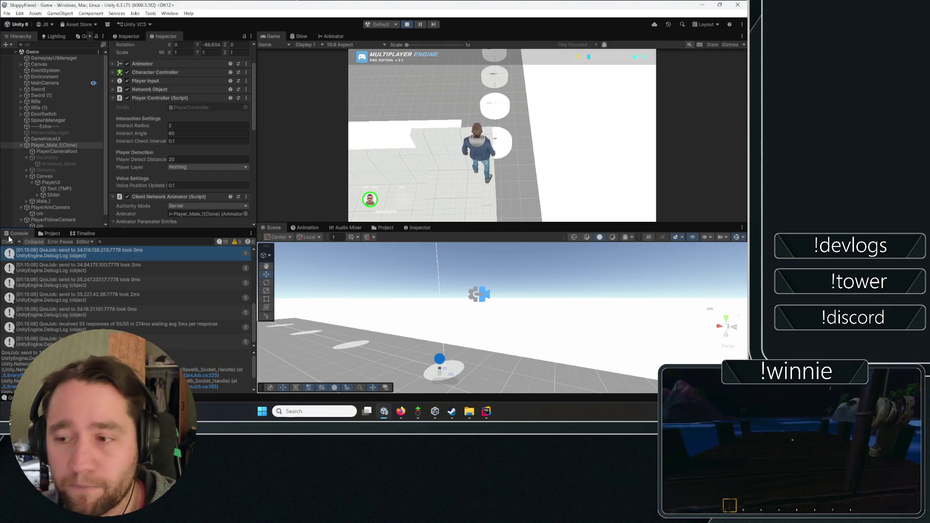
pyautogui.click(8, 241)
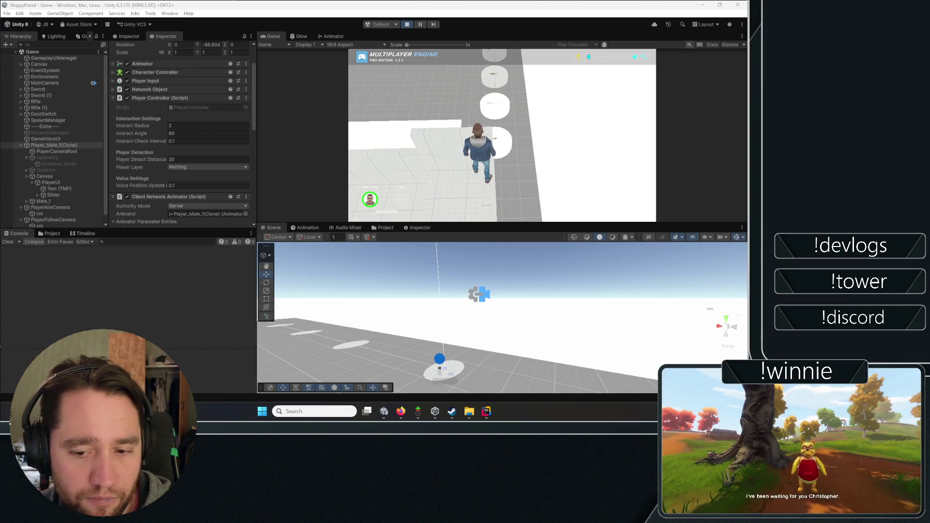
pyautogui.click(416, 169)
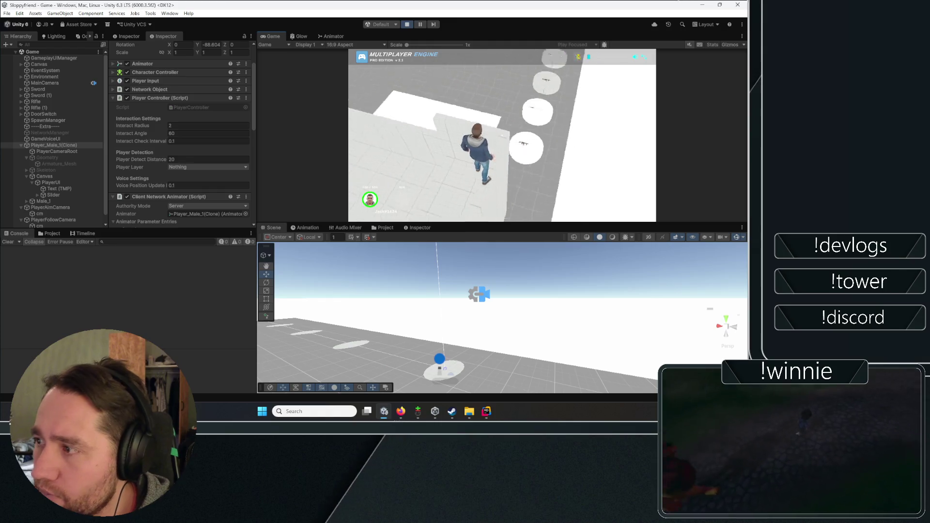
pyautogui.press('space')
pyautogui.press('w')
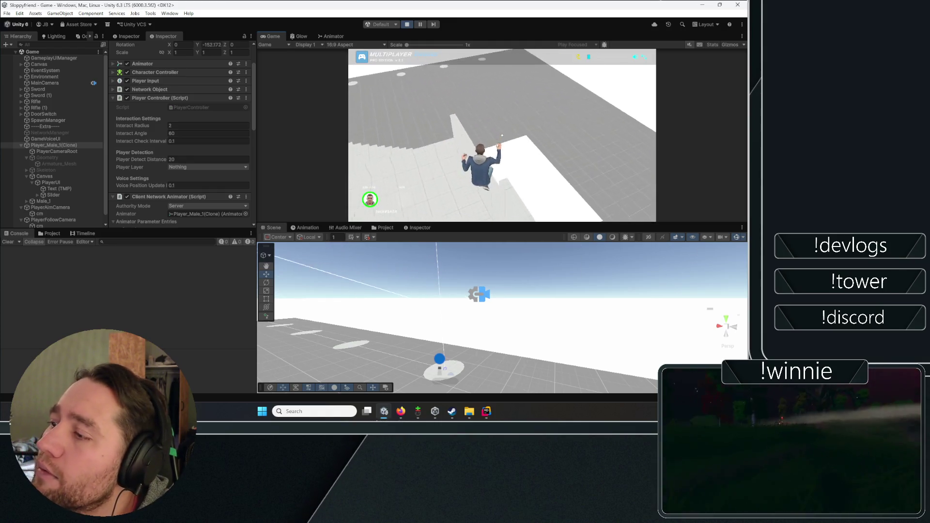
pyautogui.press('space')
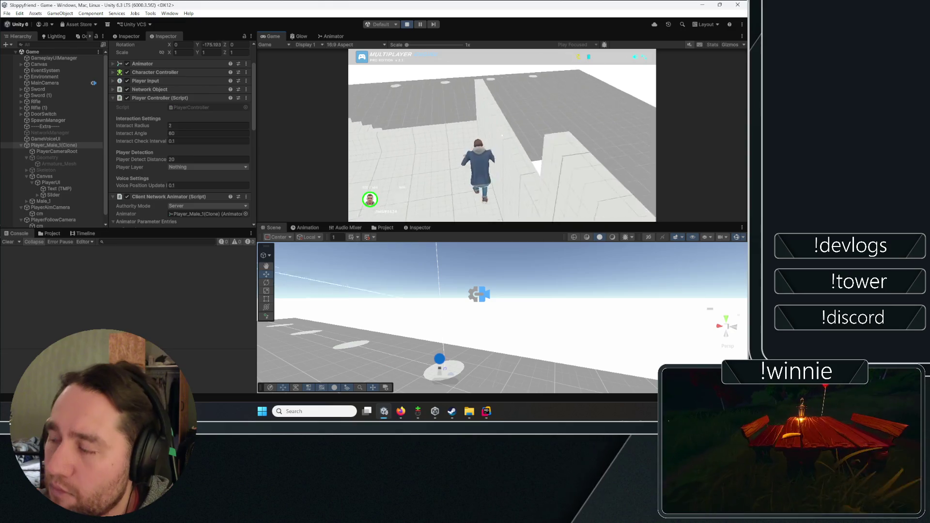
pyautogui.press('space')
pyautogui.press('w')
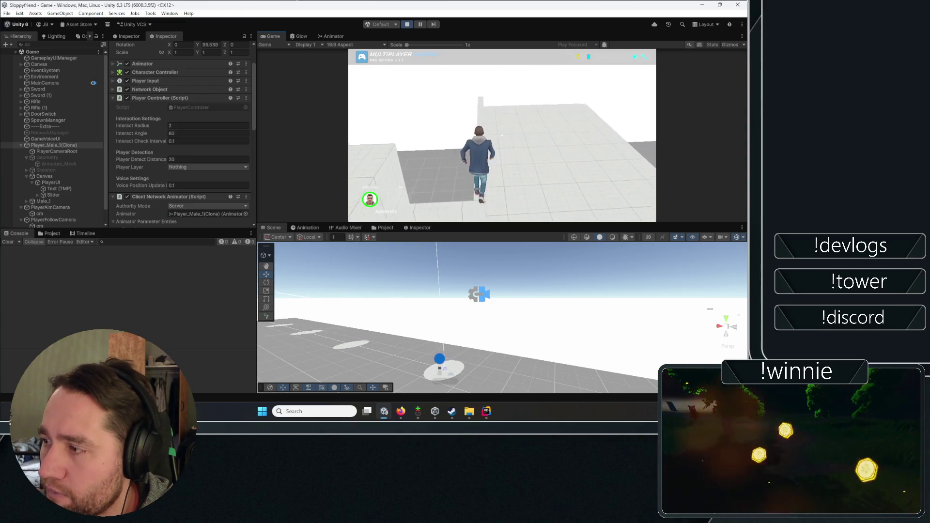
pyautogui.press('w')
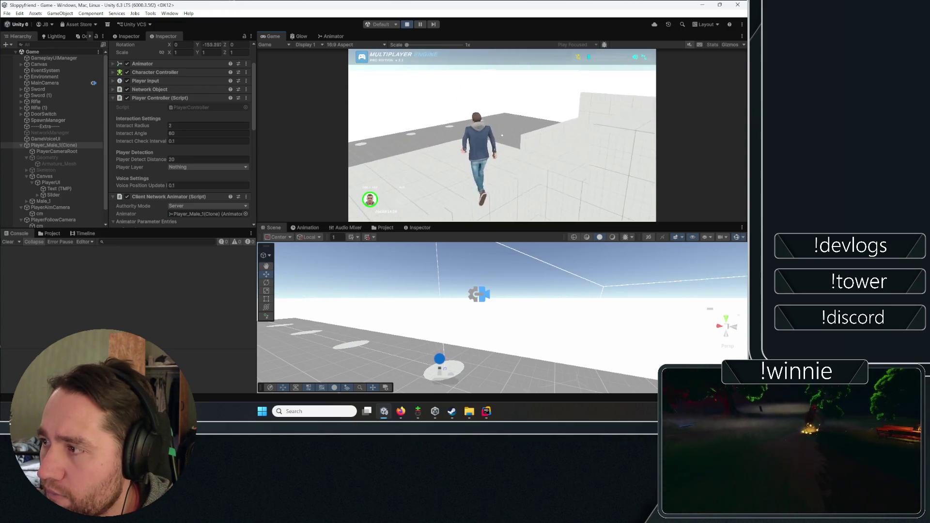
pyautogui.click(402, 26)
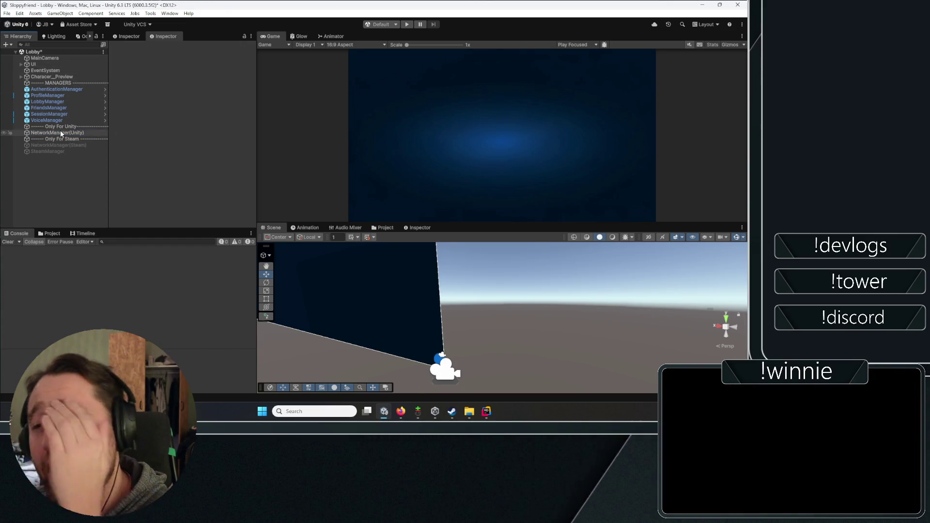
# Select NetworkManager(Unity) and open its Network Manager script with Edit Script.
pyautogui.click(60, 130)
pyautogui.scroll(-3, 135, 99)
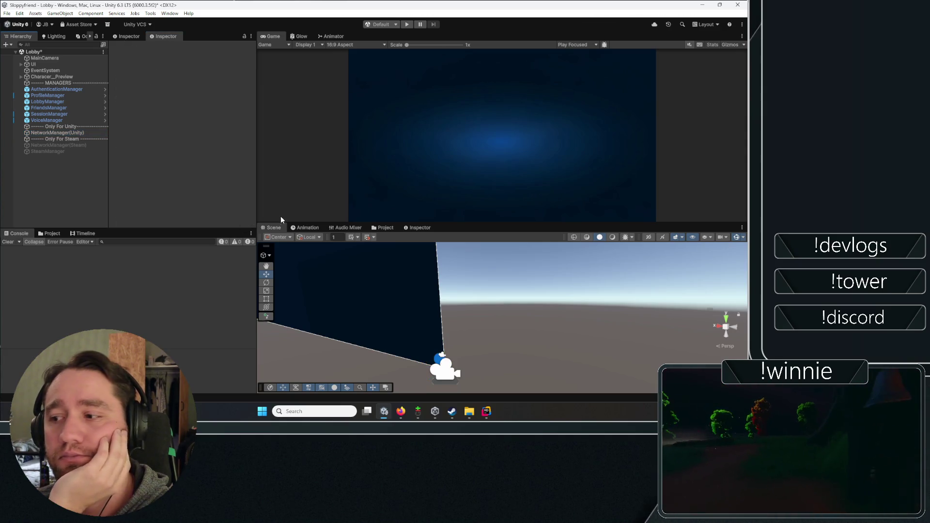
pyautogui.click(306, 228)
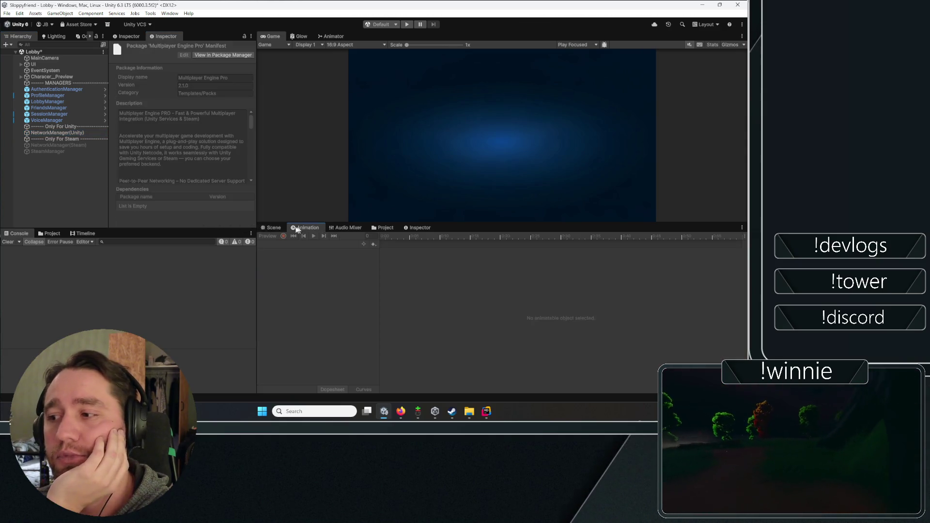
pyautogui.click(64, 133)
pyautogui.click(246, 108)
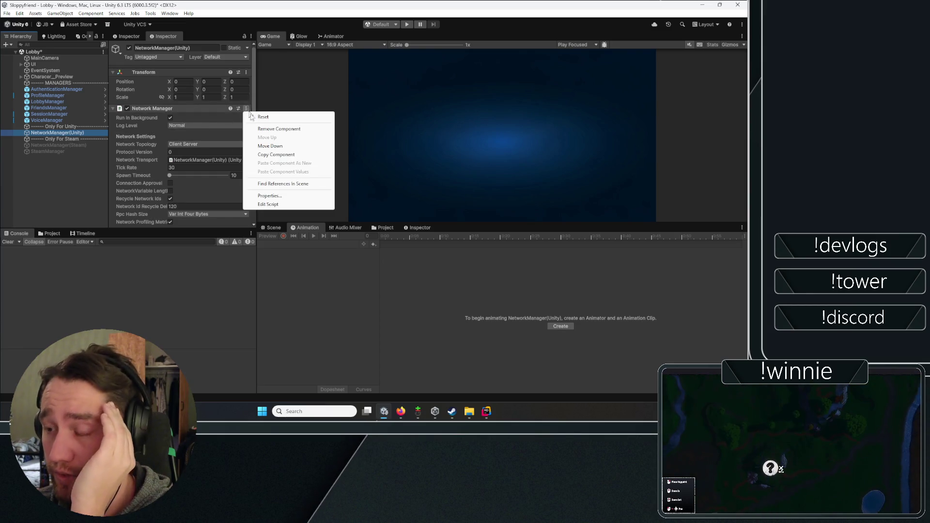
pyautogui.click(264, 202)
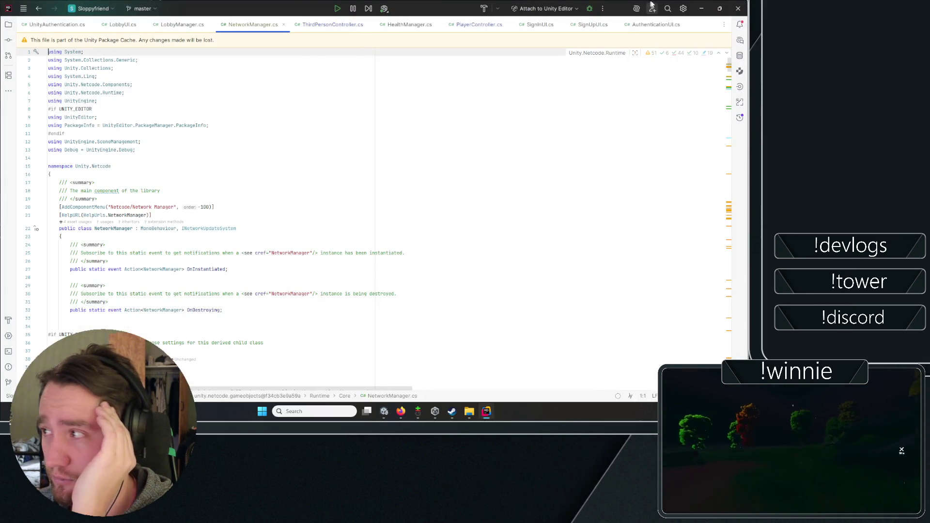
# Bring NetworkManager.cs back into view in Rider and start a text search.
pyautogui.click(701, 8)
pyautogui.moveTo(252, 105); pyautogui.dragTo(246, 160)
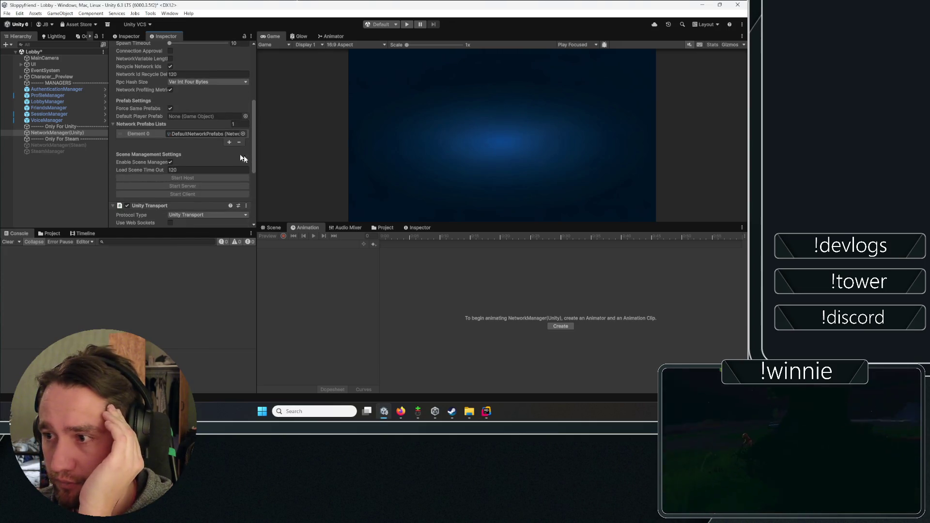
pyautogui.click(487, 412)
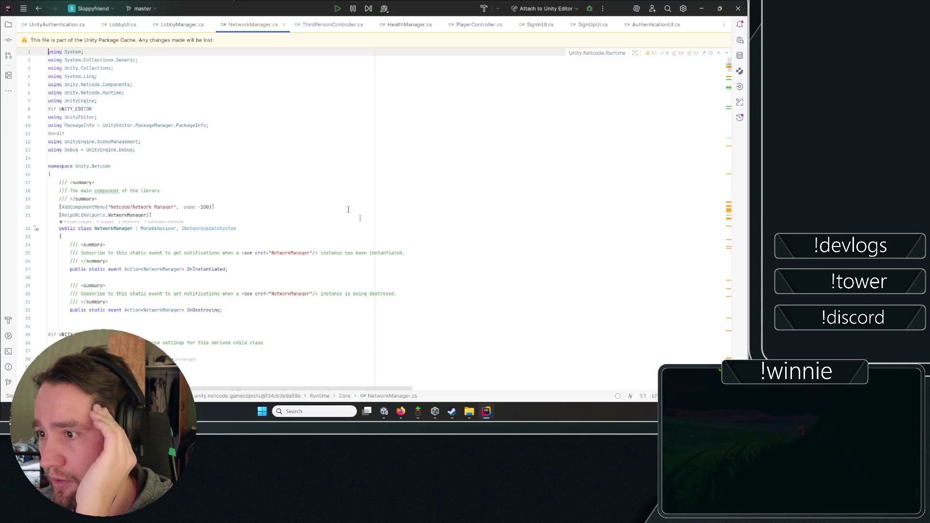
pyautogui.hotkey('ctrl', 'f')
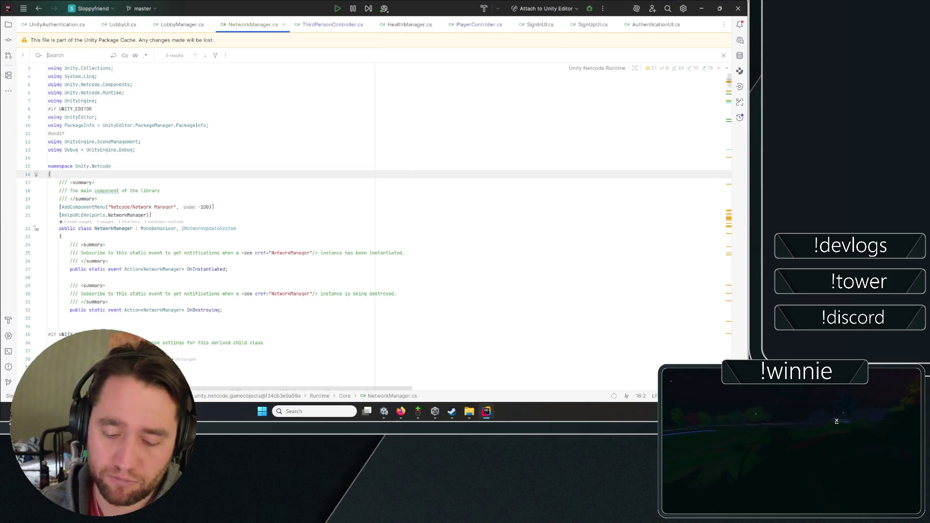
# Search NetworkManager.cs for 'networkprefab' and step through the successive matches.
pyautogui.write('networkprefabl')
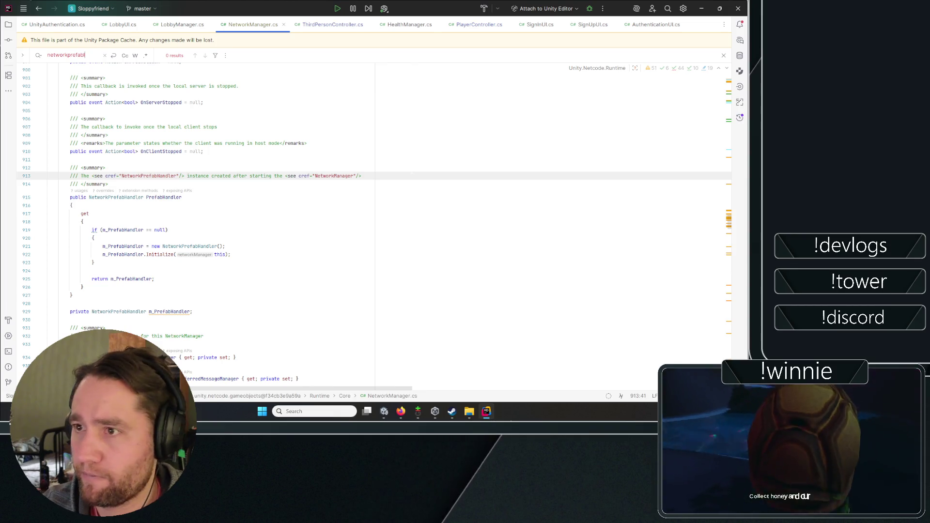
pyautogui.press('BackSpace')
pyautogui.press('BackSpace')
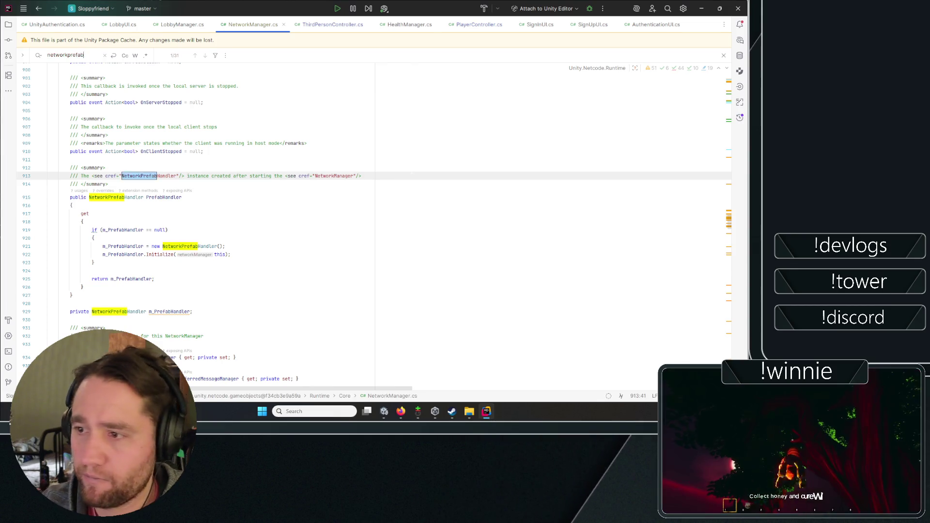
pyautogui.press('Return')
pyautogui.press('Return')
pyautogui.press('Return')
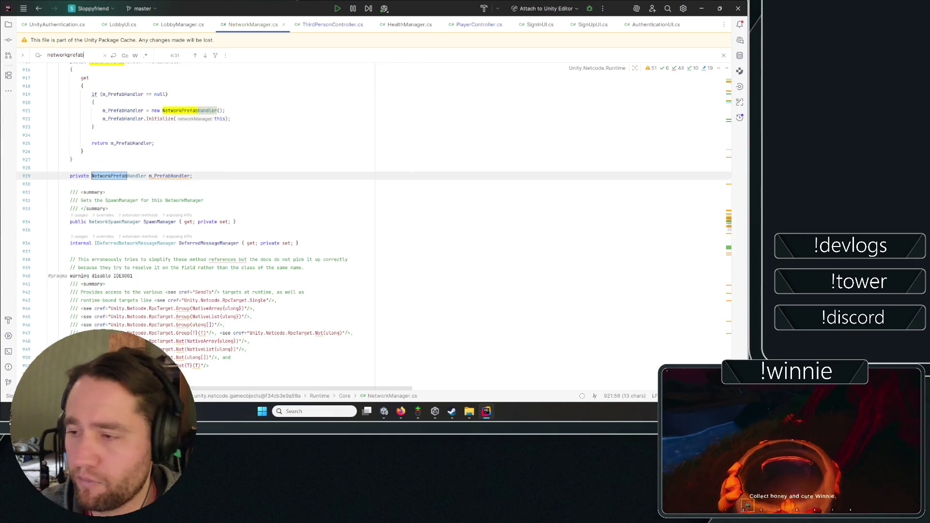
pyautogui.press('Return')
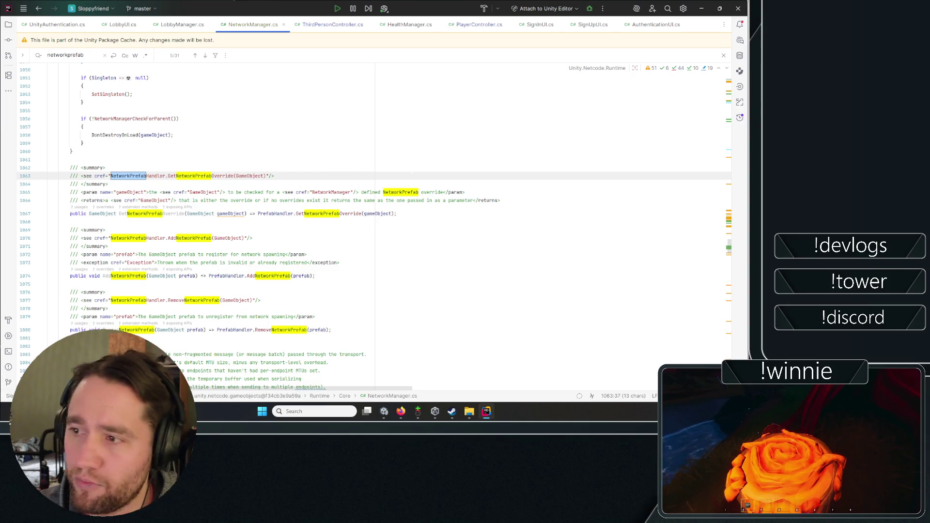
pyautogui.press('Return')
pyautogui.press('Return')
pyautogui.press('Return')
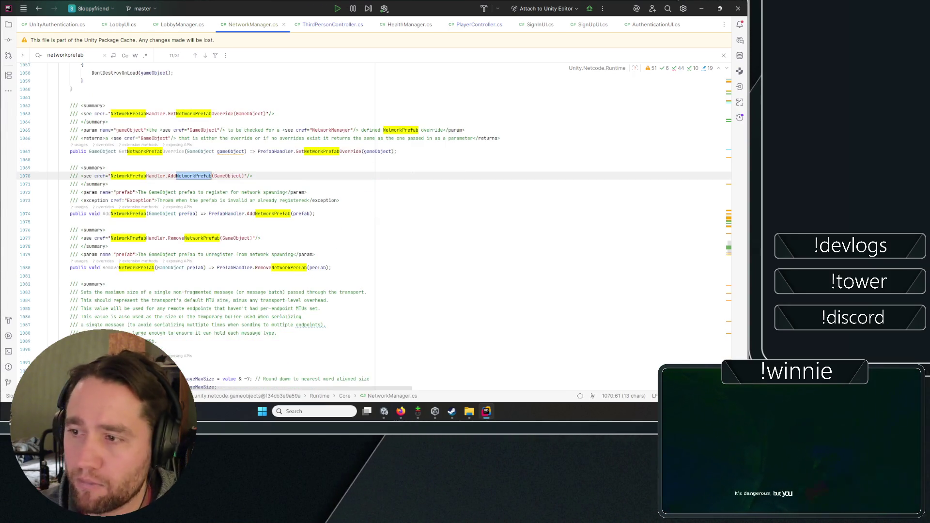
pyautogui.press('Return')
pyautogui.press('Return')
pyautogui.press('Return')
pyautogui.press('Return')
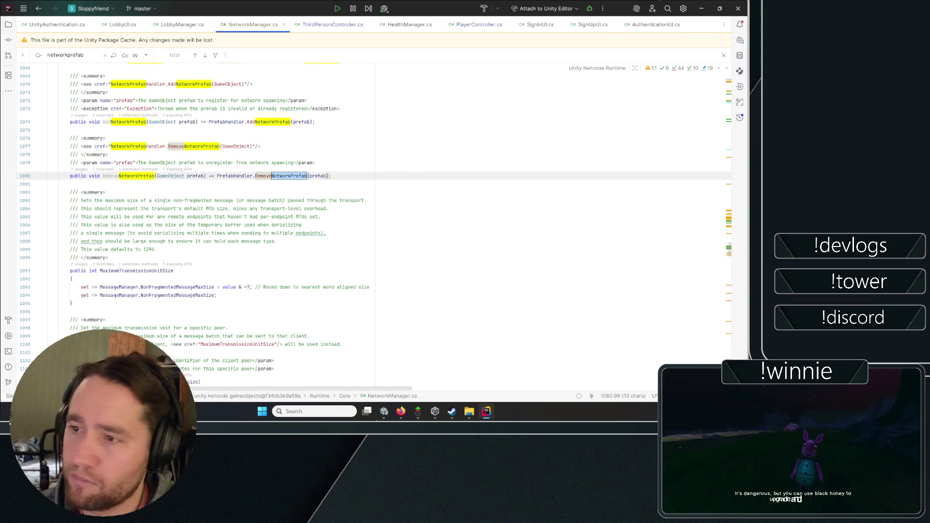
pyautogui.press('Return')
pyautogui.press('Return')
pyautogui.press('Return')
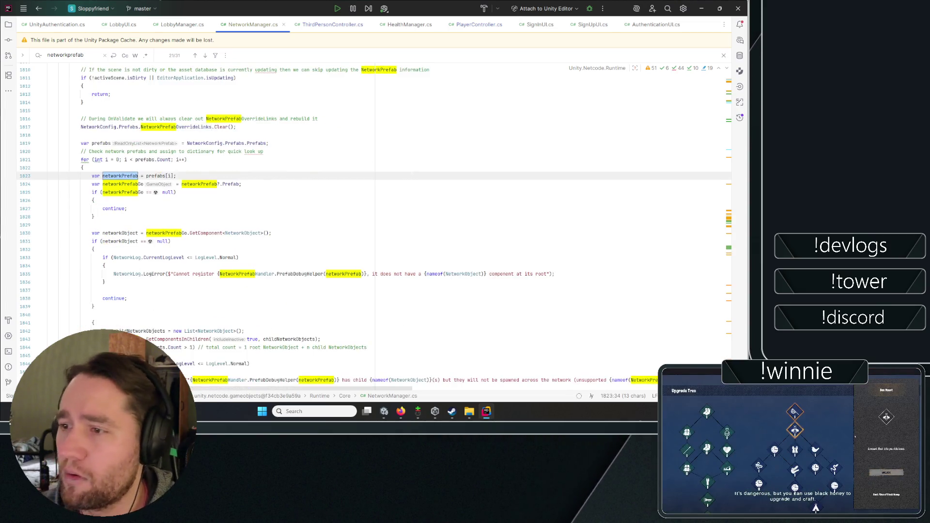
pyautogui.press('Return')
pyautogui.press('Return')
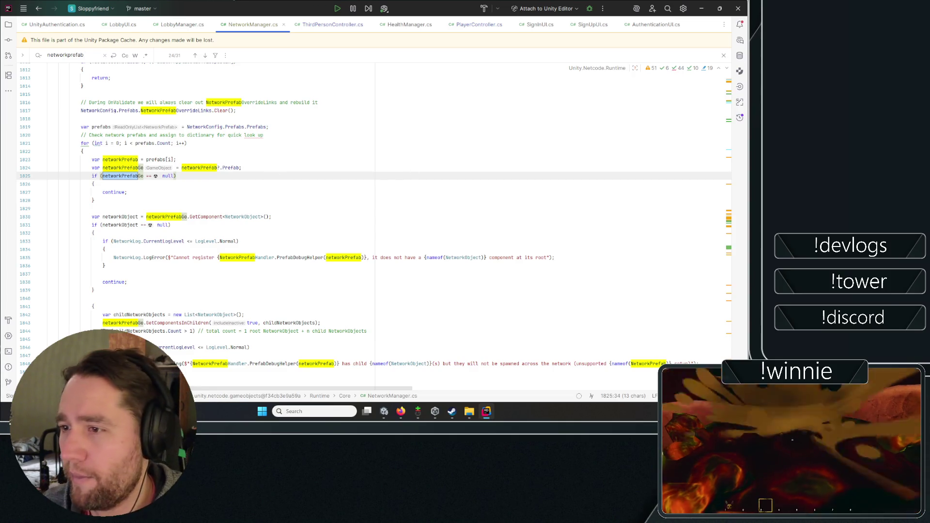
# Place the caret near line 1822 and jump to the networkPrefab match on line 1823.
pyautogui.scroll(3, 373, 223)
pyautogui.hotkey('ctrl', 'a')
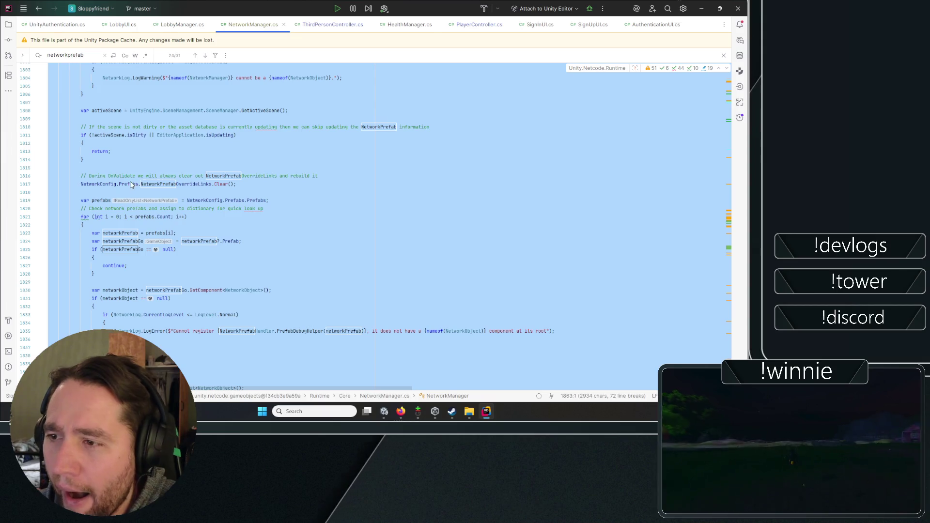
pyautogui.click(104, 184)
pyautogui.click(140, 249)
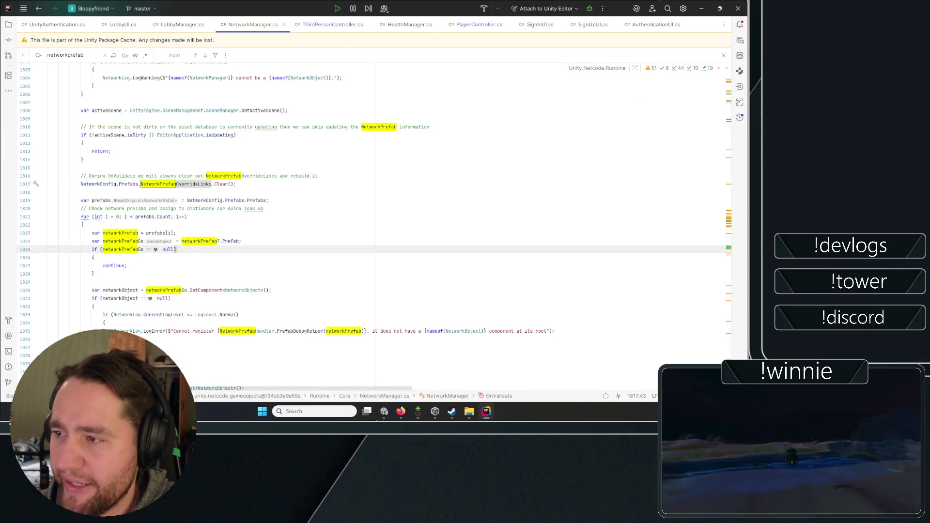
pyautogui.click(140, 222)
pyautogui.press('F3')
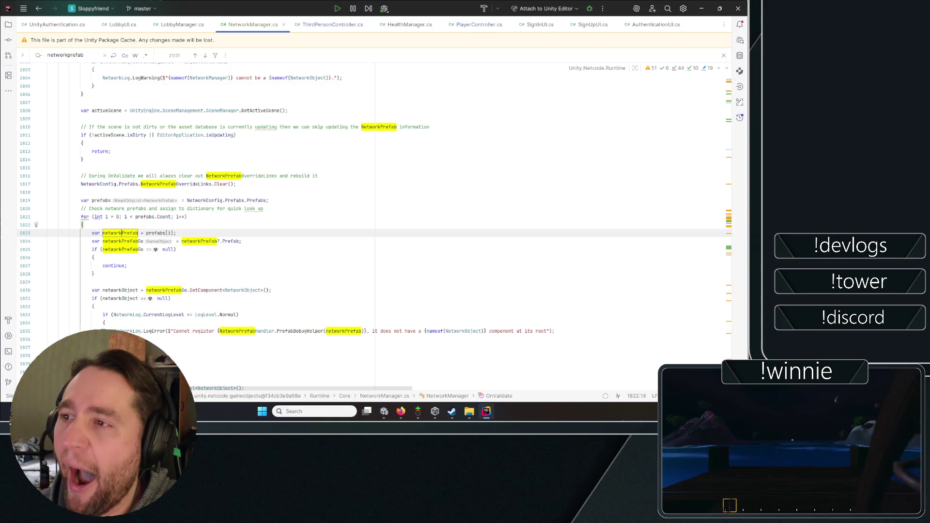
# Scroll to the end of the file, close the find bar and minimize Rider.
pyautogui.scroll(5, 140, 256)
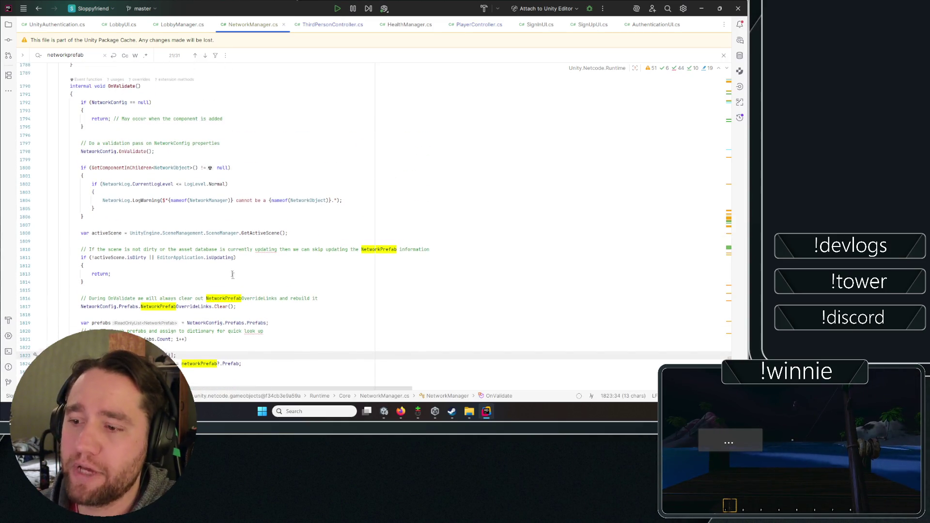
pyautogui.scroll(-6, 234, 277)
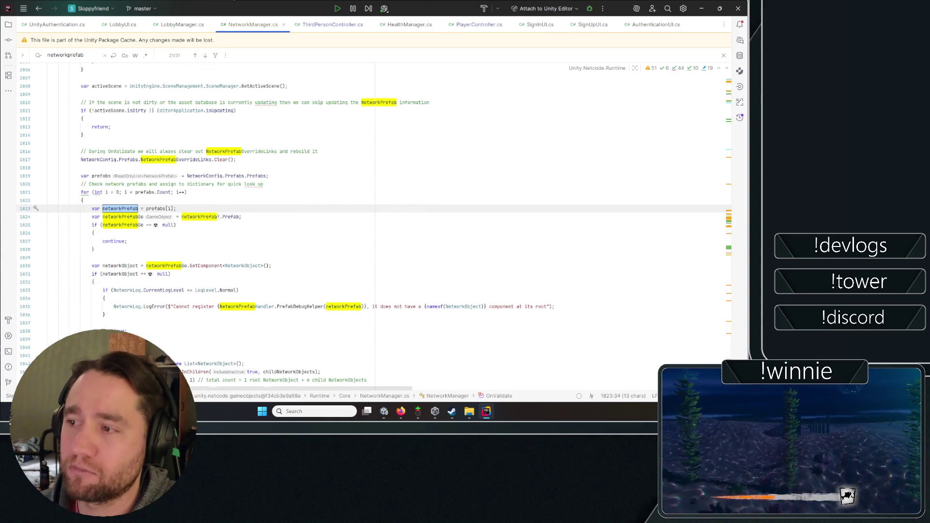
pyautogui.scroll(-8, 117, 185)
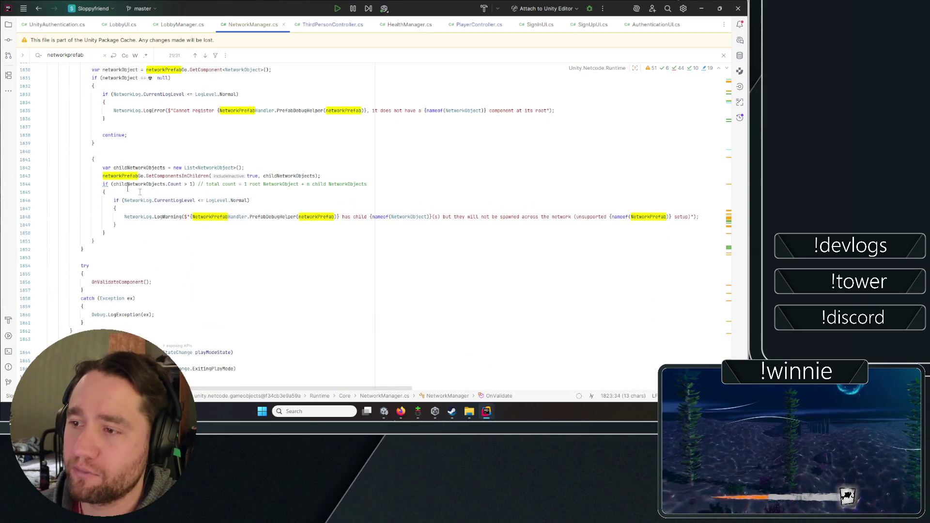
pyautogui.scroll(-10, 116, 184)
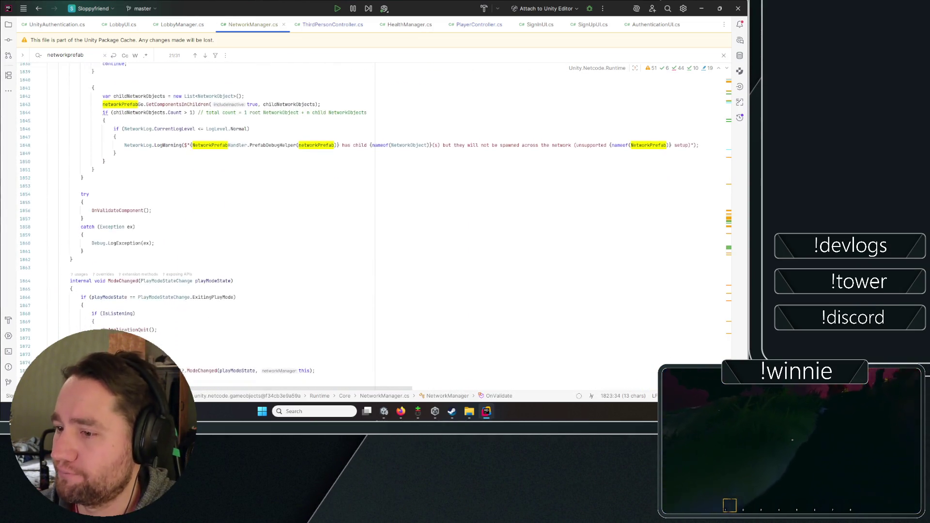
pyautogui.scroll(-14, 307, 187)
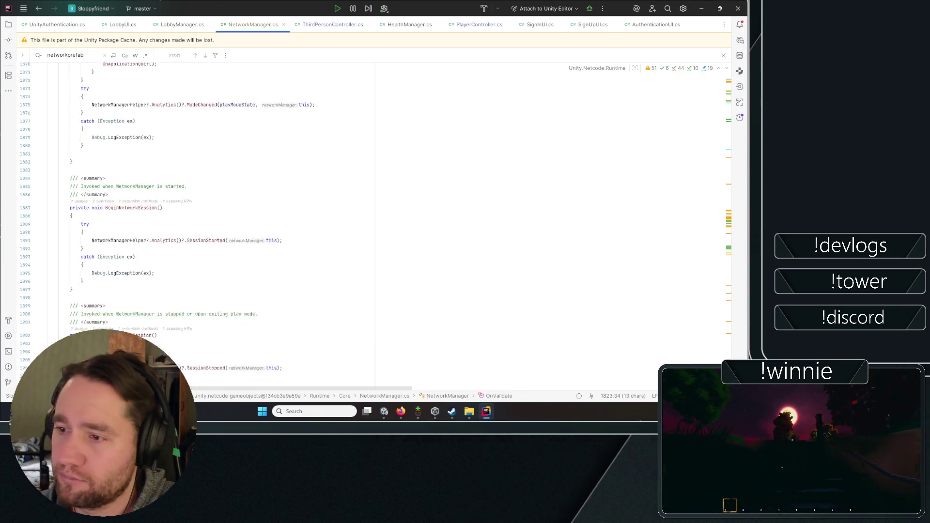
pyautogui.scroll(-4, 194, 223)
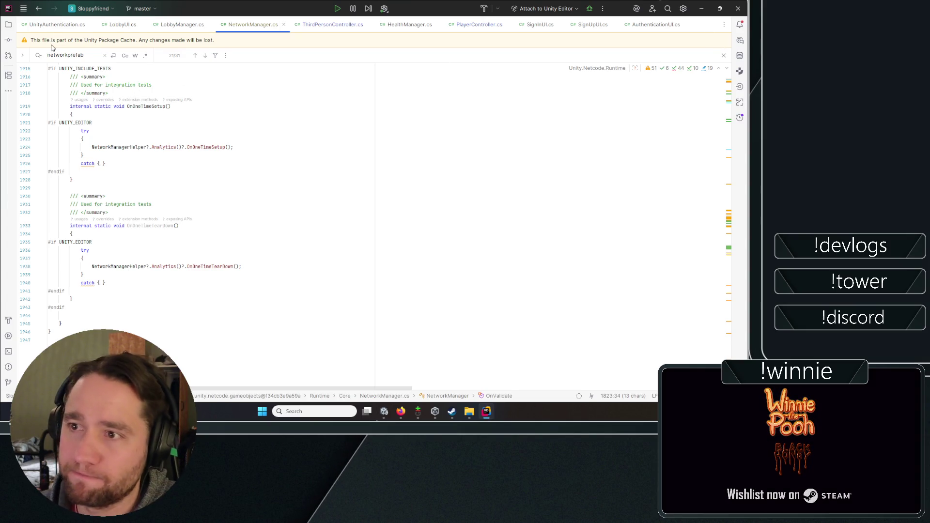
pyautogui.click(723, 55)
pyautogui.click(701, 8)
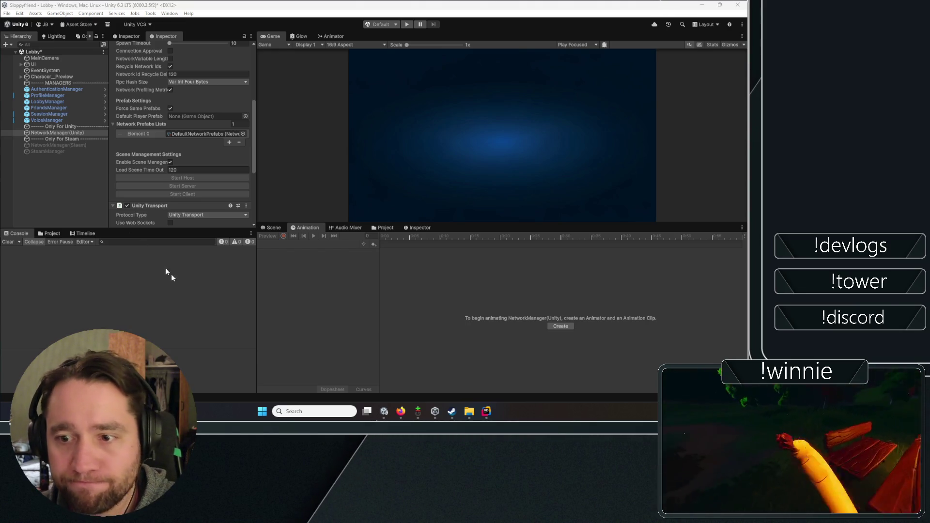
# Open the Game scene from MultiplayerEngine > Scenes, saving the modified Lobby scene.
pyautogui.click(29, 204)
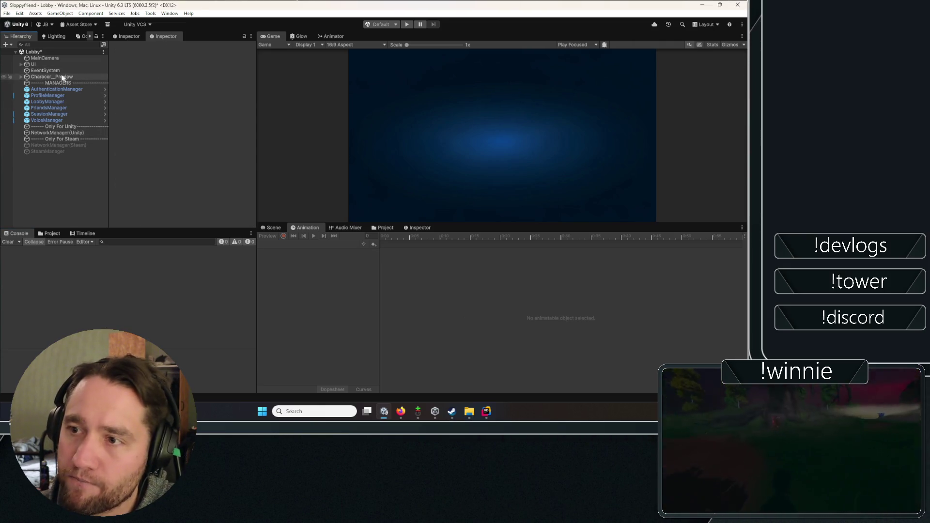
pyautogui.click(384, 228)
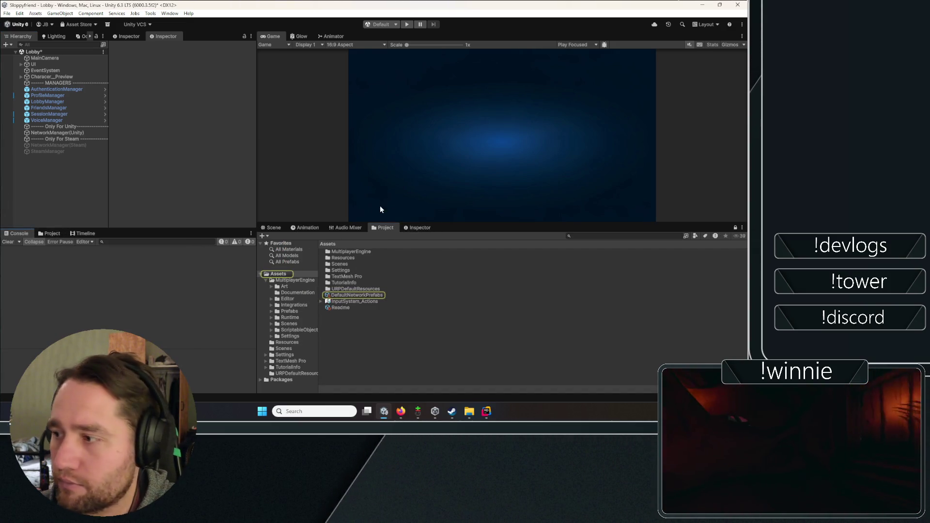
pyautogui.click(52, 234)
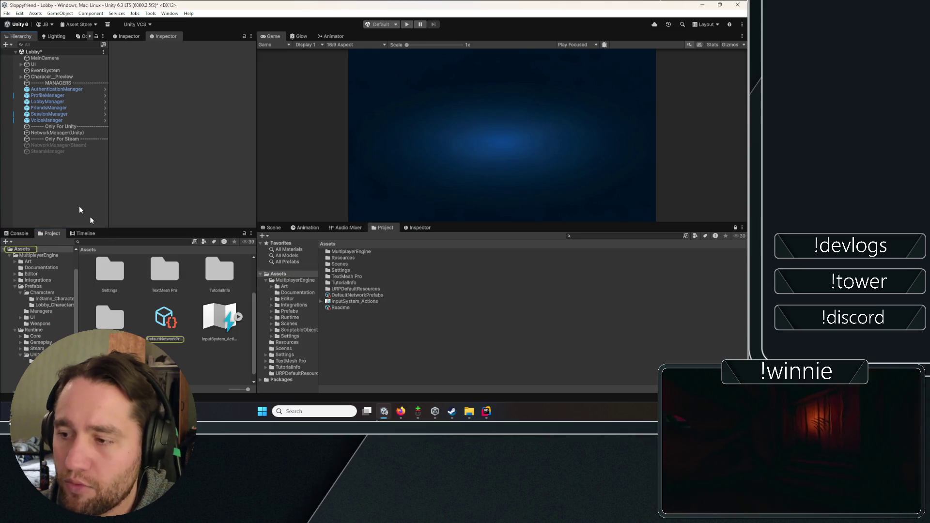
pyautogui.scroll(2, 209, 286)
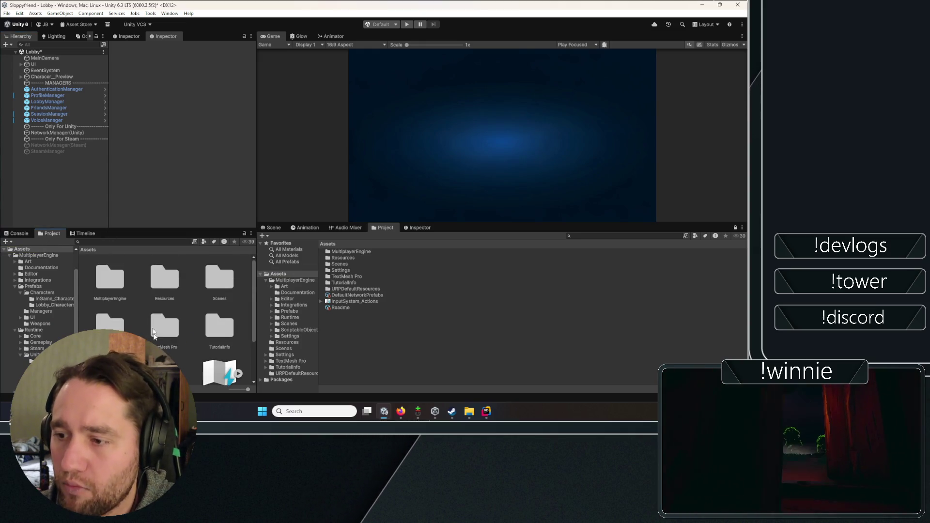
pyautogui.doubleClick(213, 277)
pyautogui.click(98, 279)
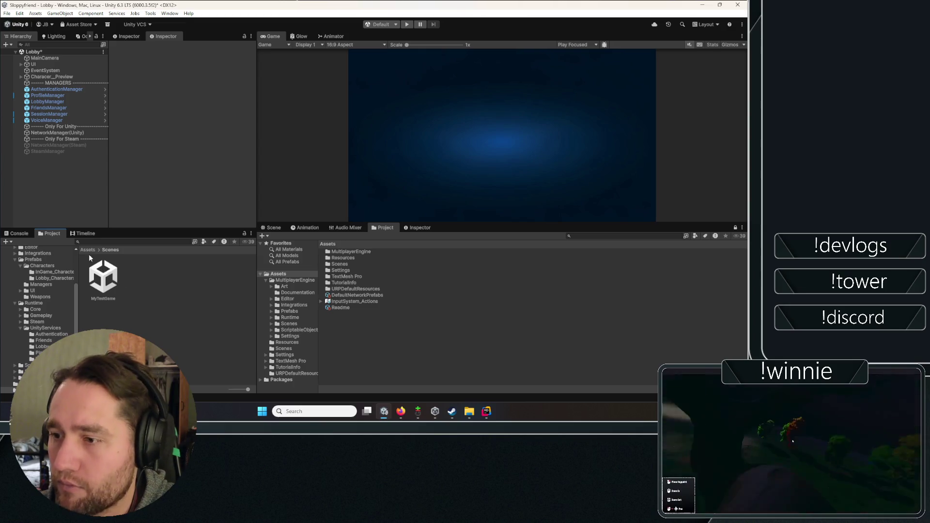
pyautogui.hotkey('alt', 'Left')
pyautogui.scroll(-1, 184, 306)
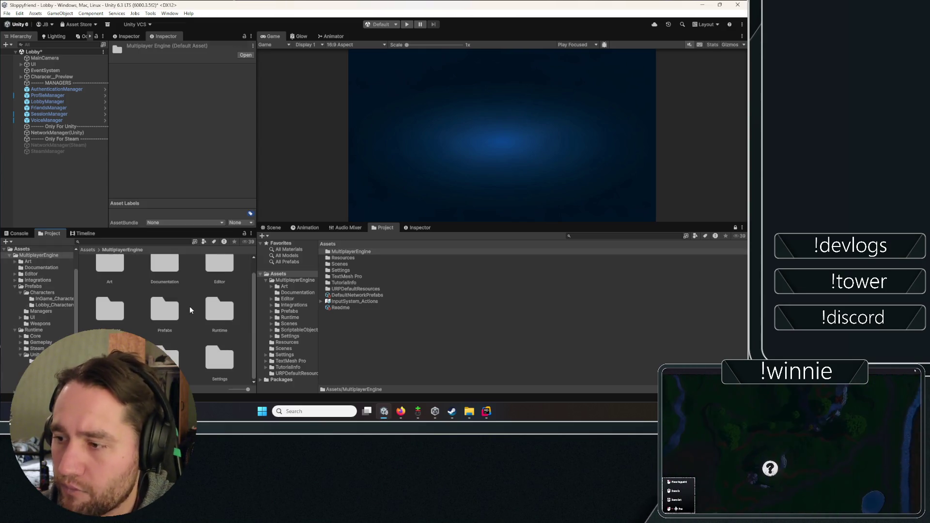
pyautogui.doubleClick(116, 315)
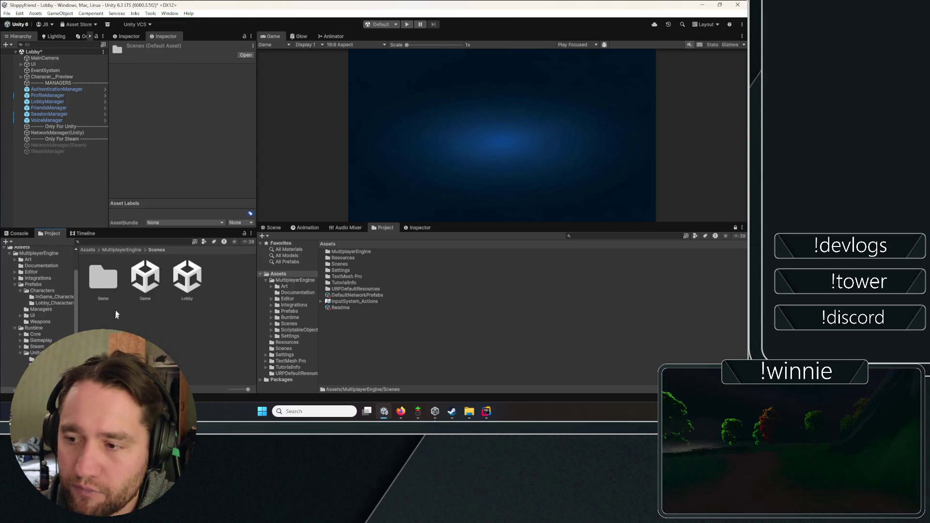
pyautogui.doubleClick(140, 278)
pyautogui.click(354, 222)
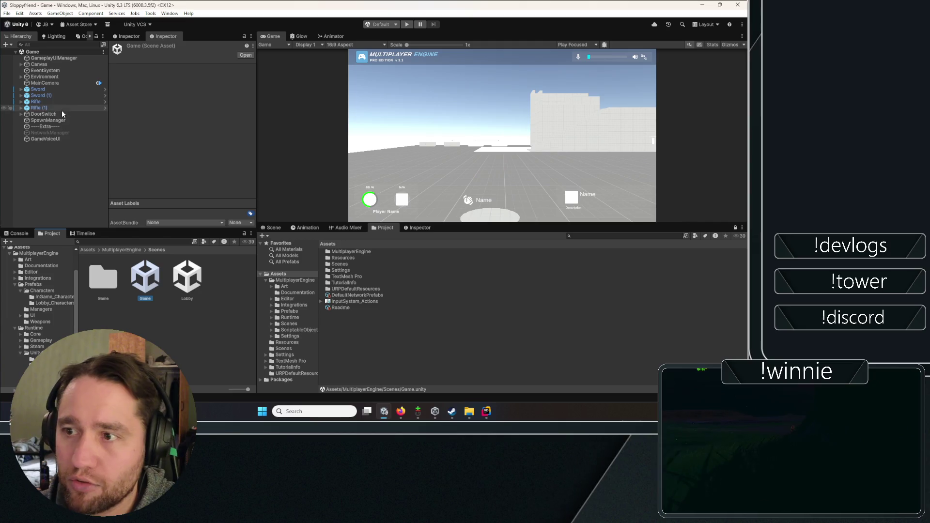
# Select GameVoiceUI and open its GameVoiceControlUI script with Edit Script.
pyautogui.click(44, 134)
pyautogui.click(44, 138)
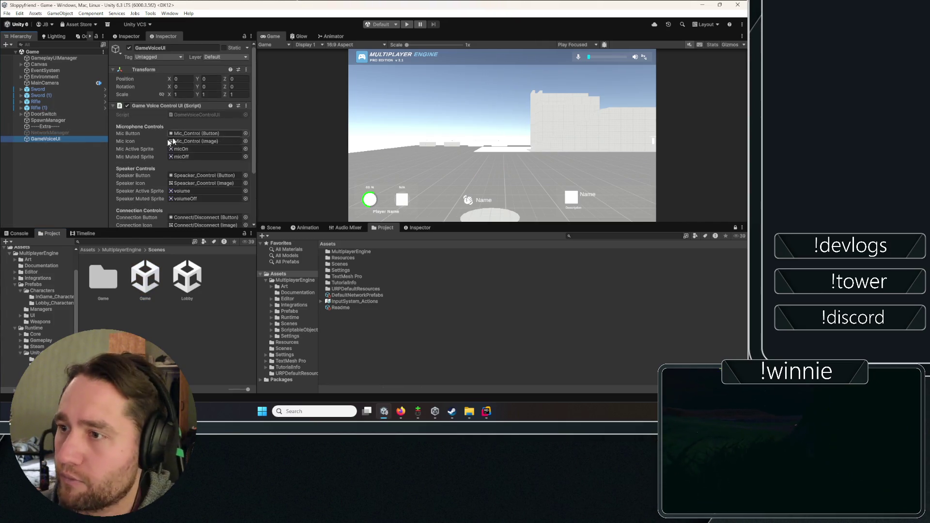
pyautogui.scroll(-3, 145, 146)
pyautogui.scroll(3, 131, 145)
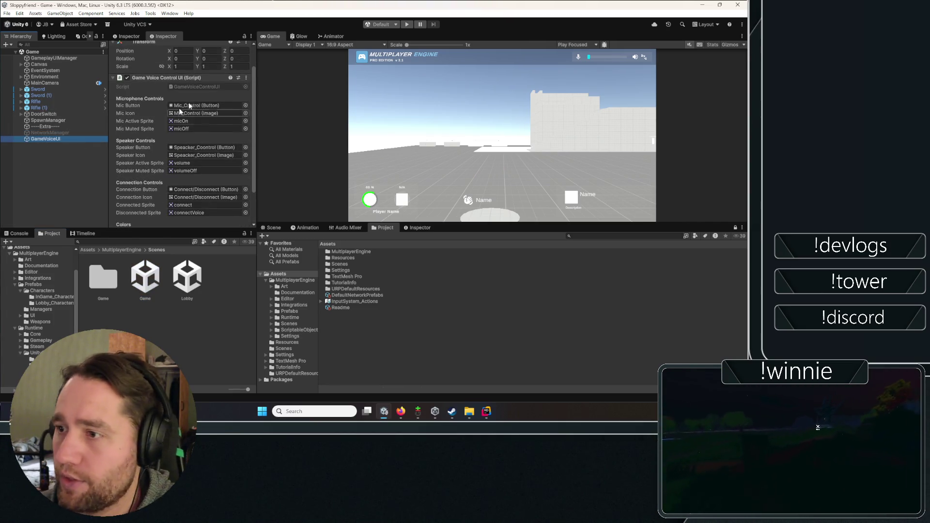
pyautogui.click(247, 78)
pyautogui.click(291, 173)
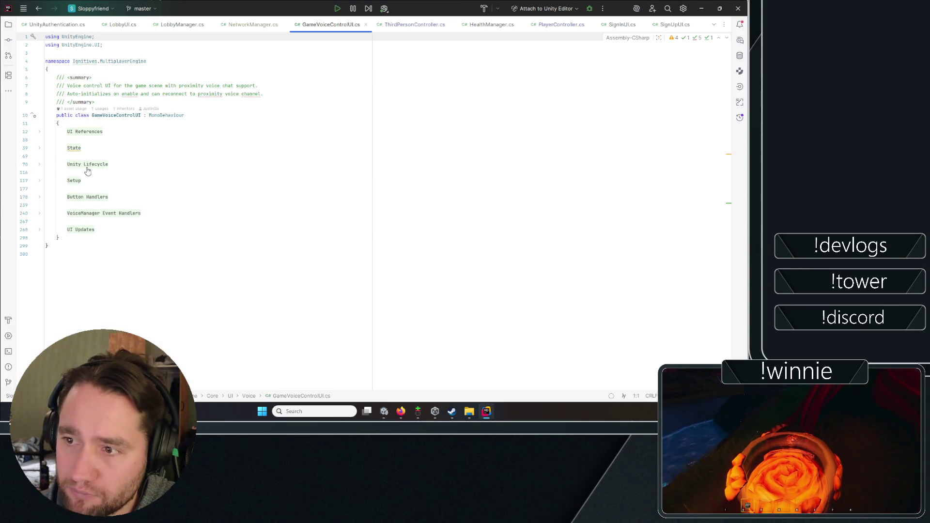
# Preview the collapsed regions of GameVoiceControlUI.cs, then Alt+Tab back to the Unity Editor.
pyautogui.moveTo(93, 169)
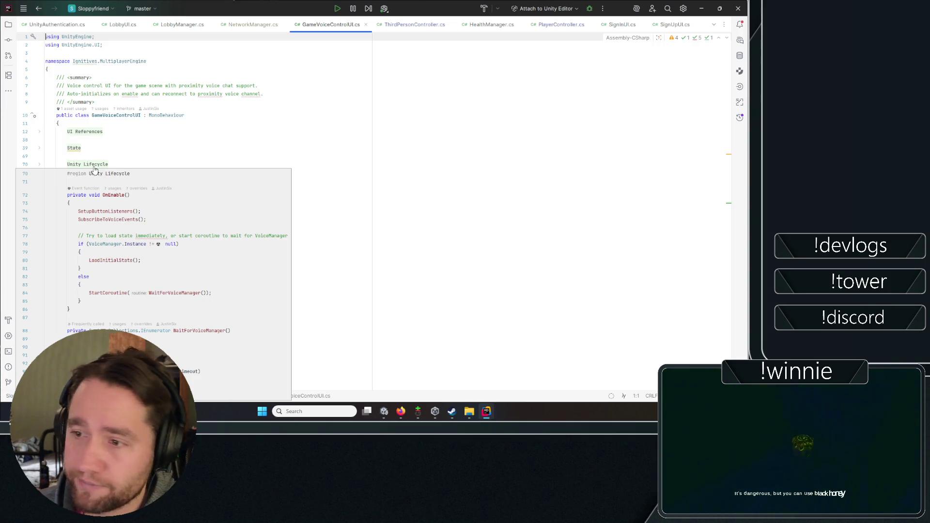
pyautogui.moveTo(91, 197)
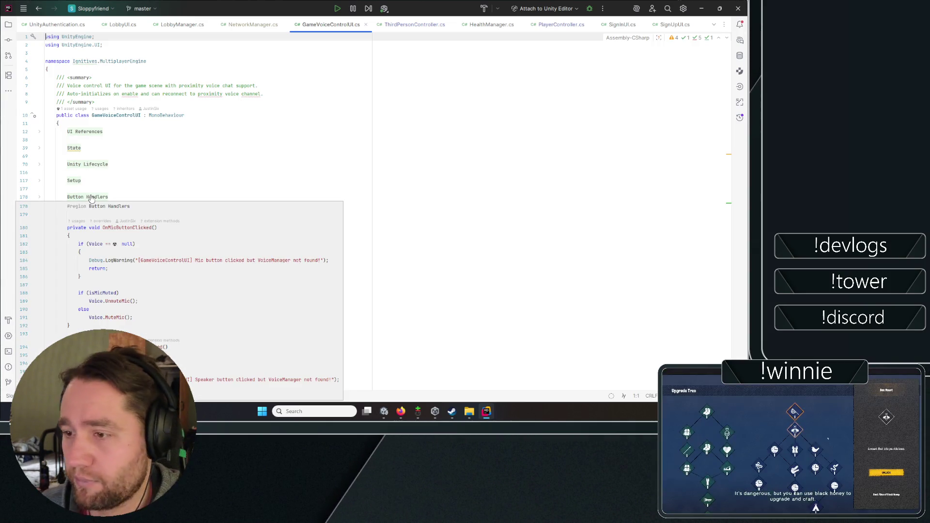
pyautogui.moveTo(119, 216)
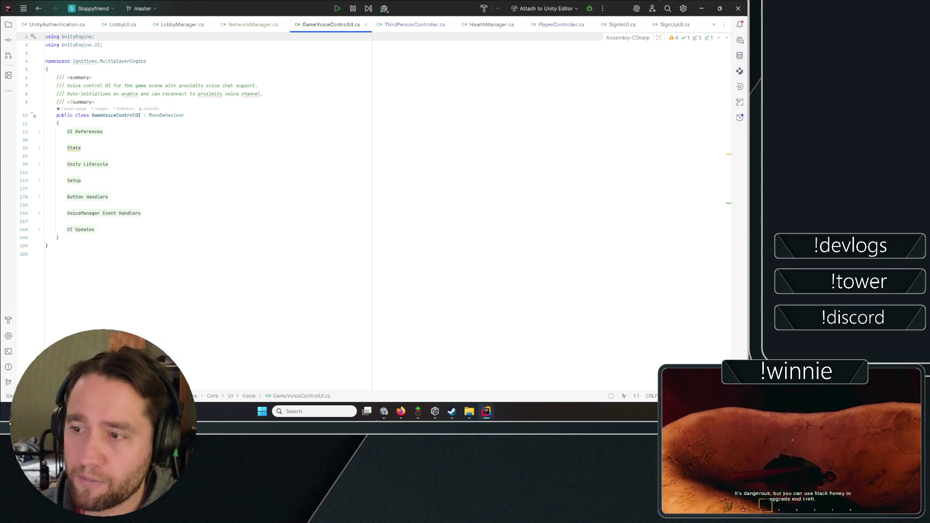
pyautogui.hotkey('alt', 'Tab')
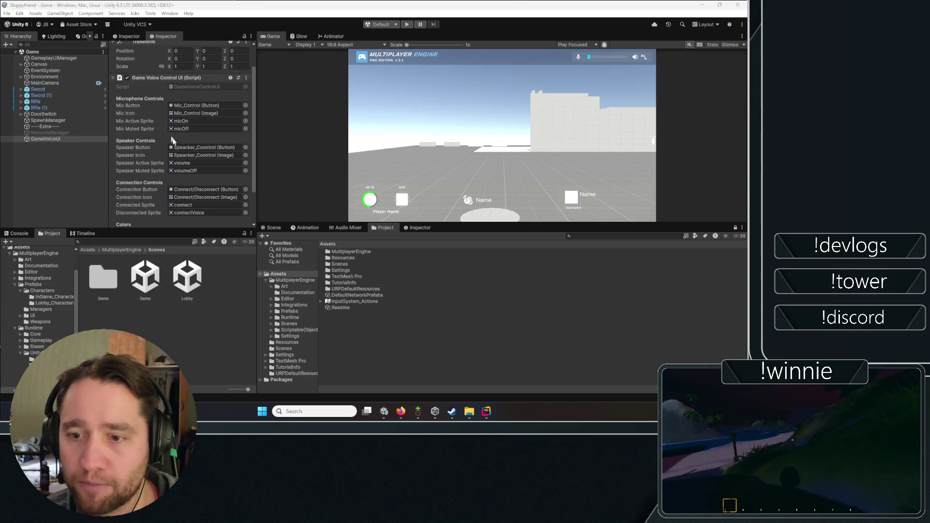
# Select SpawnManager and look over its Spawn Manager and Network Object components.
pyautogui.click(77, 155)
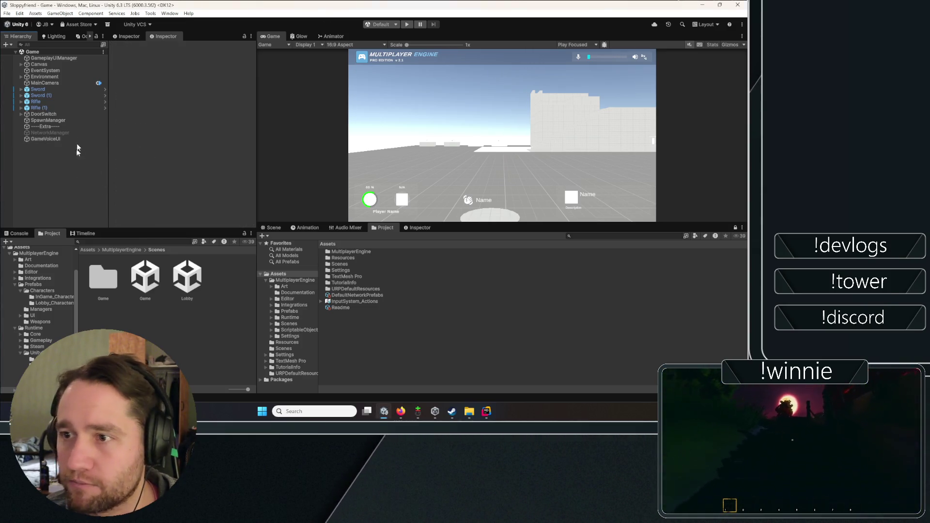
pyautogui.click(70, 120)
pyautogui.click(156, 115)
pyautogui.click(156, 114)
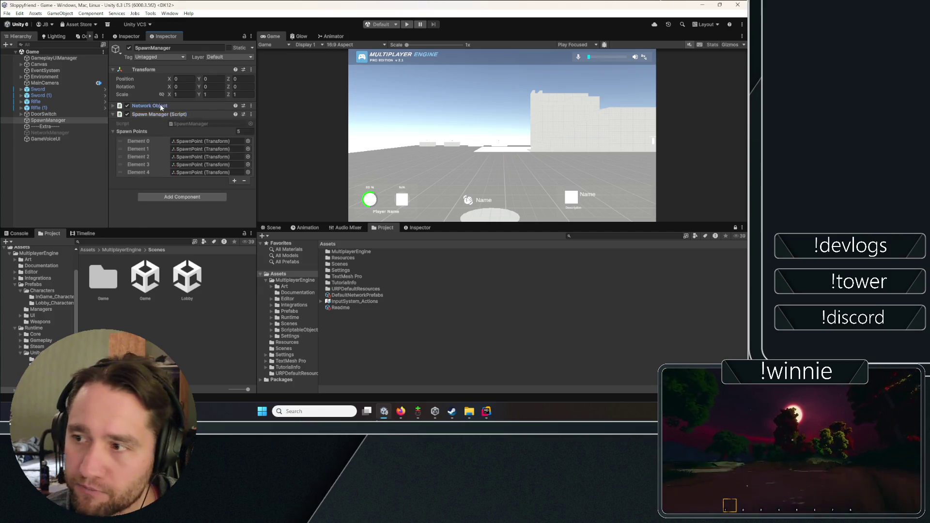
pyautogui.click(161, 106)
pyautogui.click(162, 105)
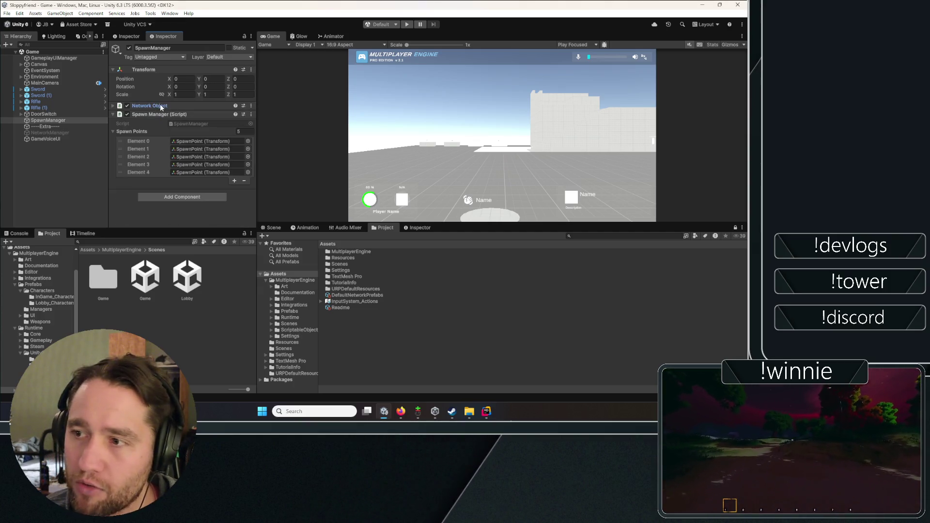
# Expand DoorSwitch's children, select Door, and frame it in the Scene view.
pyautogui.click(57, 113)
pyautogui.click(20, 113)
pyautogui.click(26, 120)
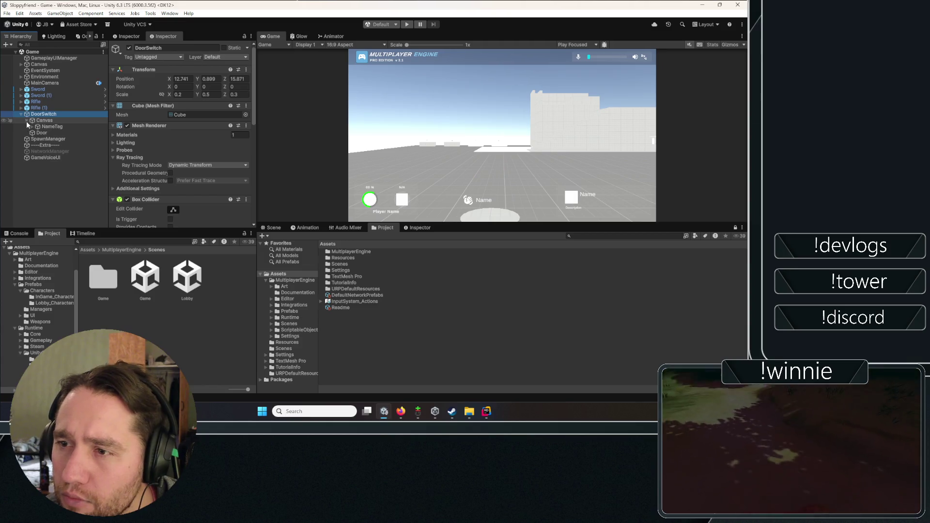
pyautogui.click(41, 133)
pyautogui.click(271, 227)
pyautogui.moveTo(339, 291)
pyautogui.mouseDown()
pyautogui.moveTo(447, 297)
pyautogui.moveTo(356, 311)
pyautogui.mouseUp()
pyautogui.press('f')
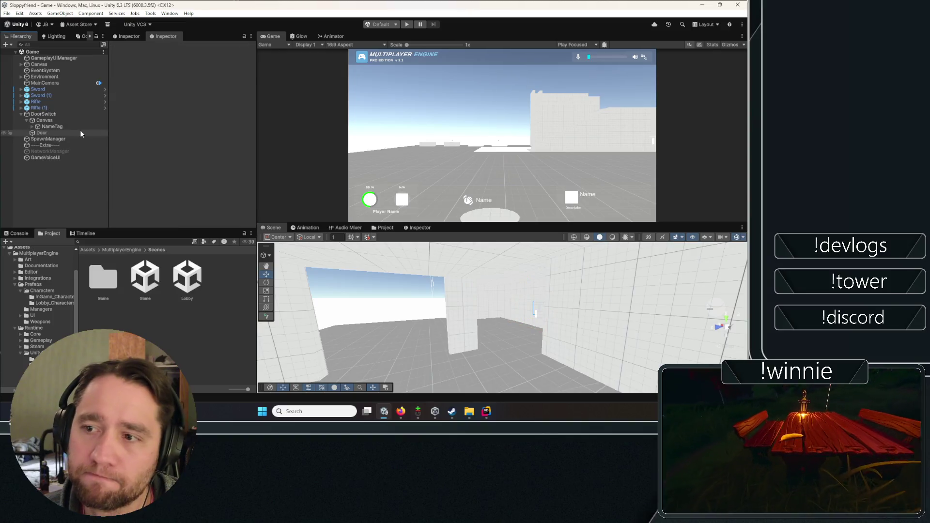
# Select DoorSwitch and expand its Door Switch script and Network Object settings.
pyautogui.click(54, 114)
pyautogui.scroll(-5, 161, 152)
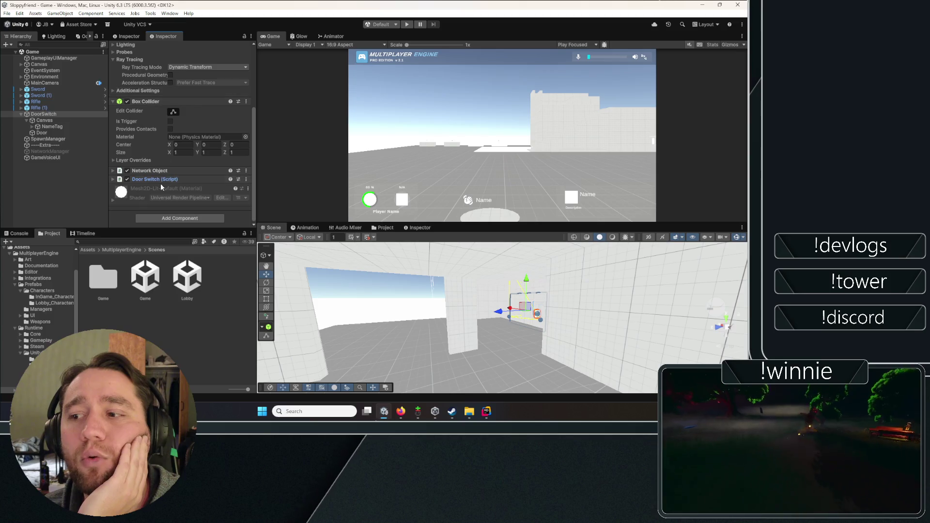
pyautogui.click(161, 179)
pyautogui.click(162, 170)
pyautogui.scroll(-3, 130, 91)
pyautogui.scroll(-3, 116, 97)
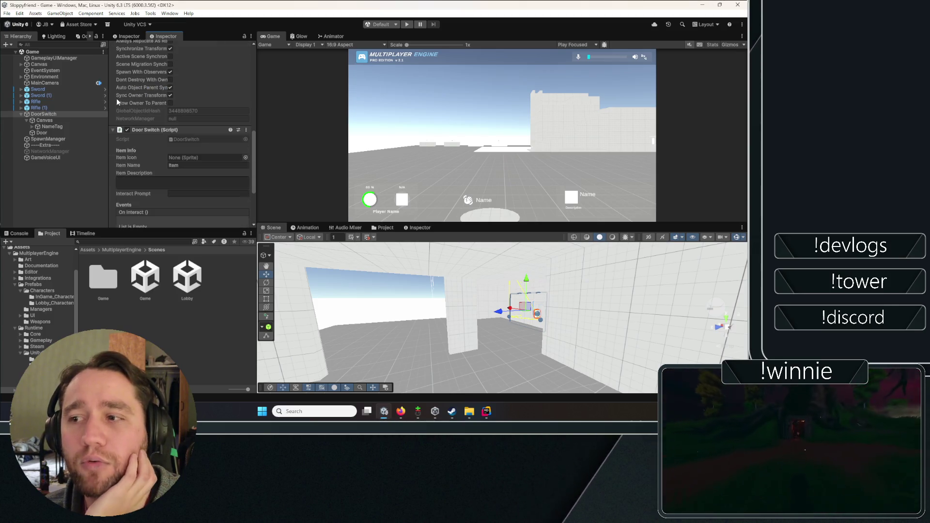
pyautogui.scroll(-1, 131, 178)
pyautogui.scroll(-2, 130, 175)
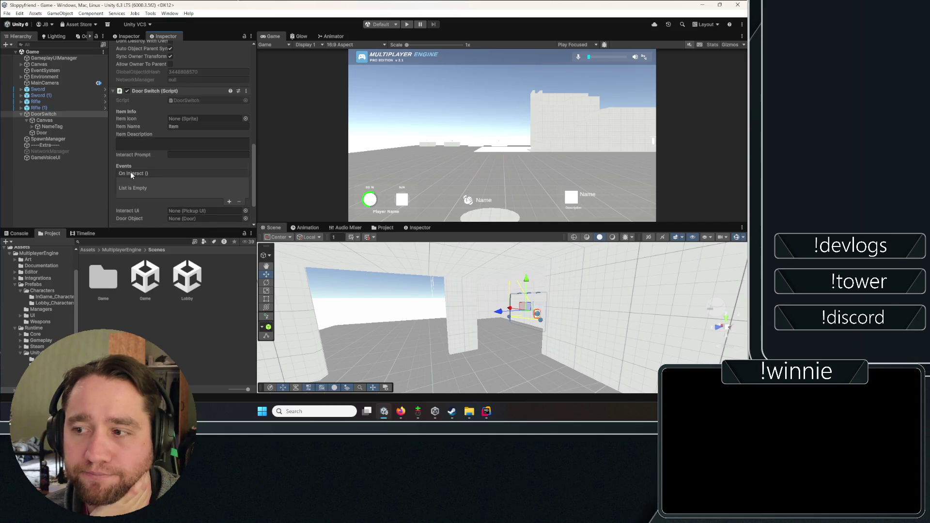
# Inspect the Door child with Network Transform collapsed, then briefly toggle Environment's children.
pyautogui.click(42, 133)
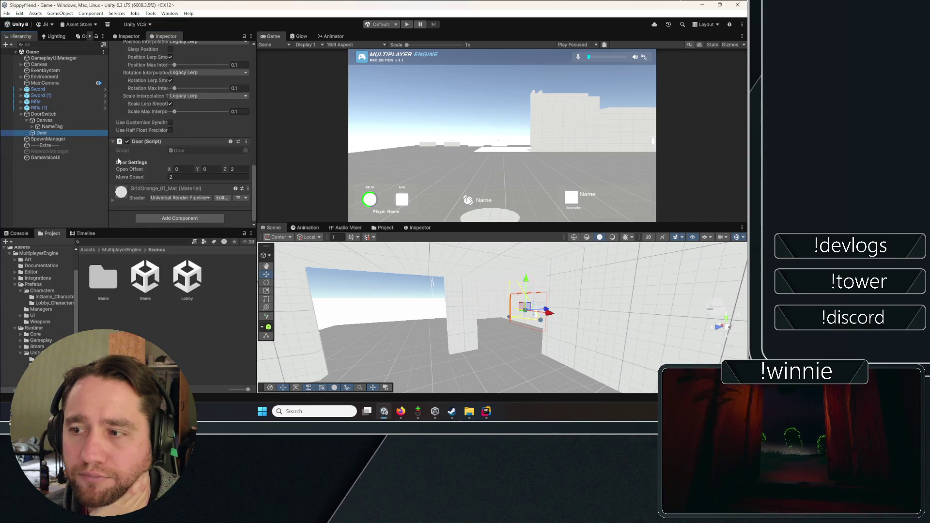
pyautogui.scroll(5, 116, 158)
pyautogui.click(151, 137)
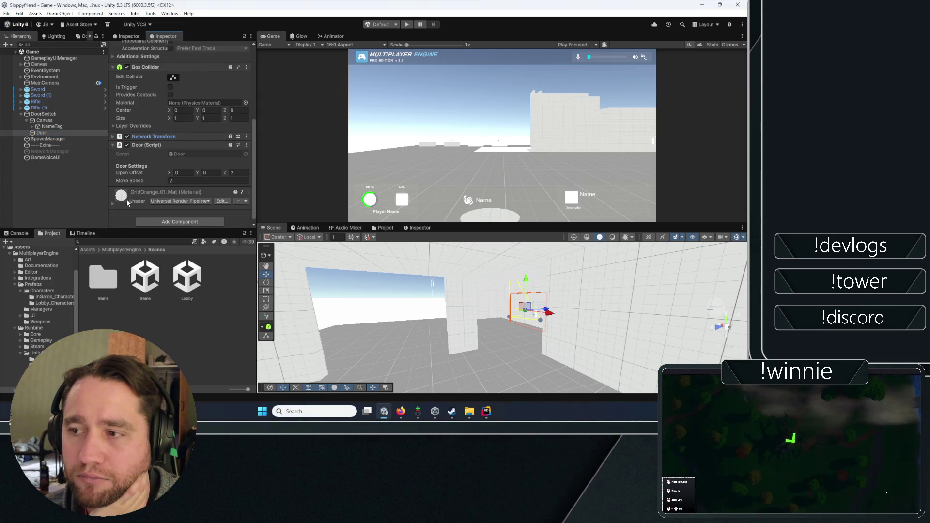
pyautogui.scroll(3, 126, 199)
pyautogui.scroll(-3, 126, 198)
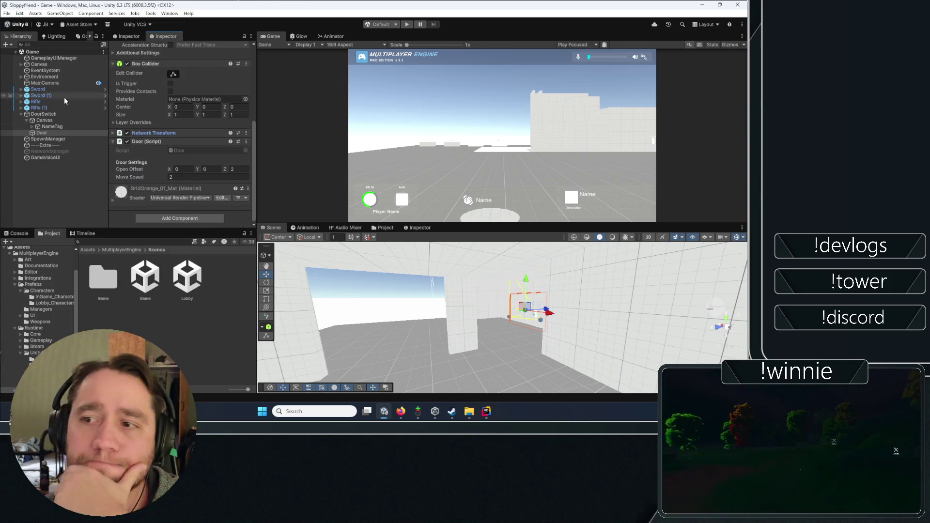
pyautogui.click(20, 76)
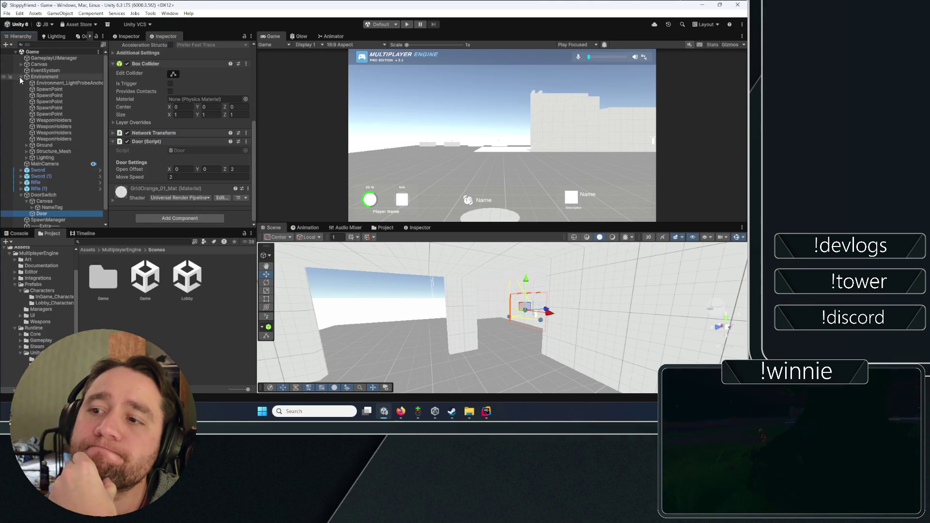
pyautogui.click(20, 77)
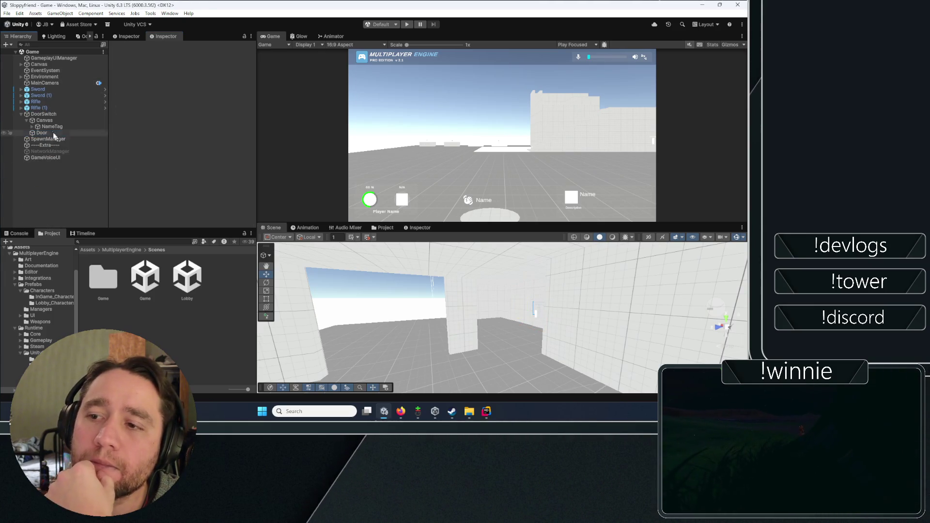
pyautogui.click(19, 112)
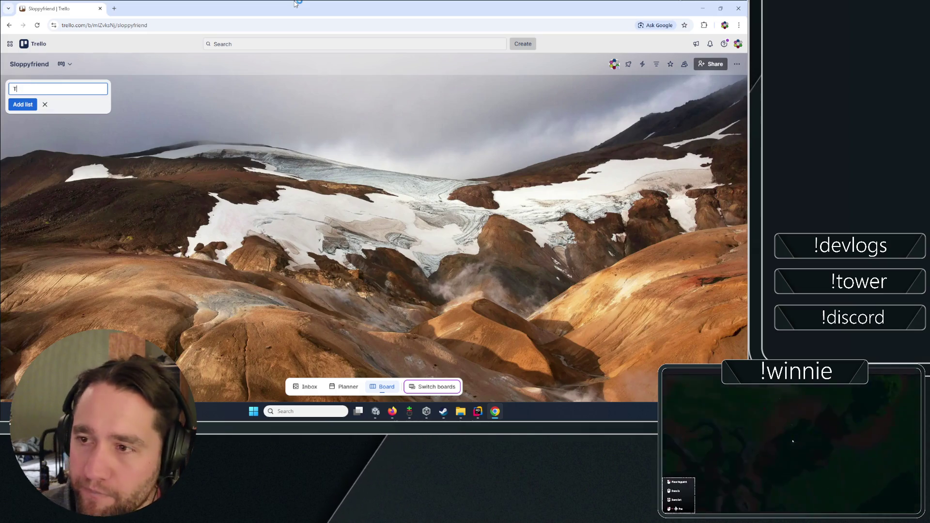
# Create the ToDo list and add a custom character controller card.
pyautogui.write('T')
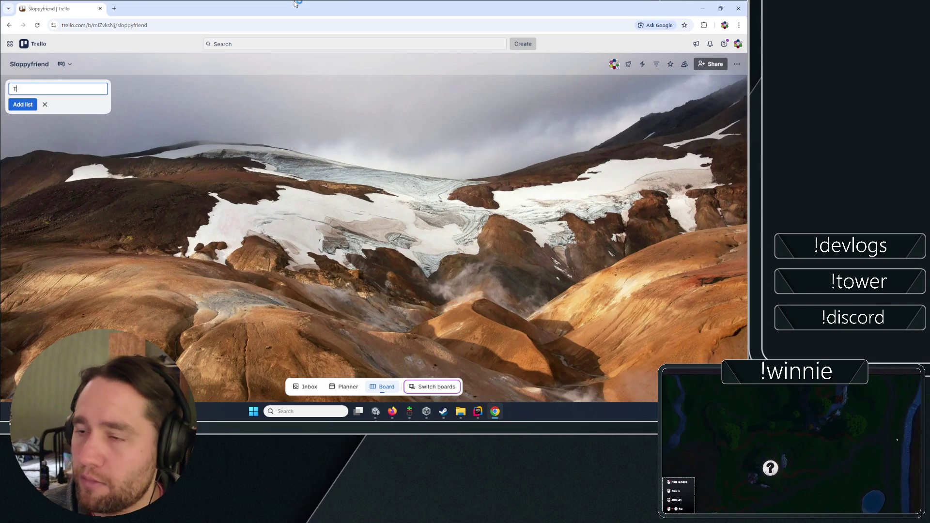
pyautogui.write('oD')
pyautogui.press('Return')
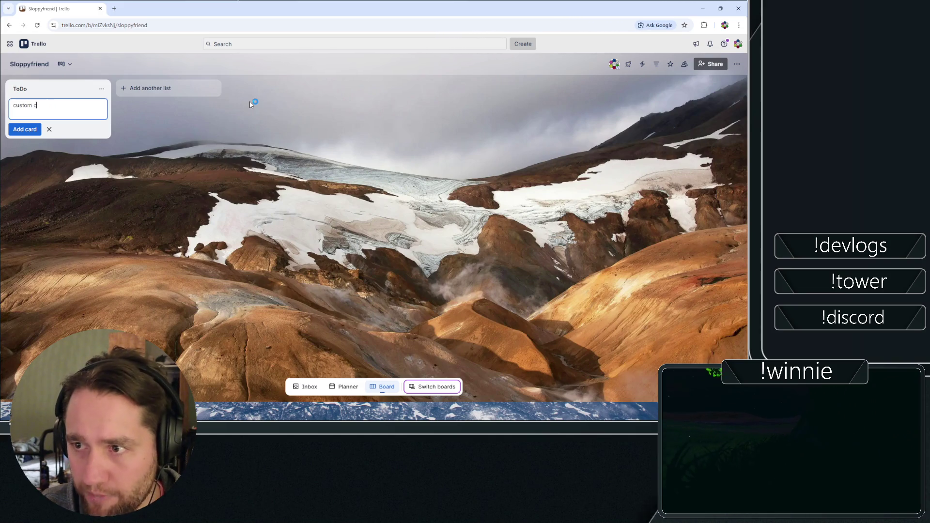
pyautogui.write('haracter con')
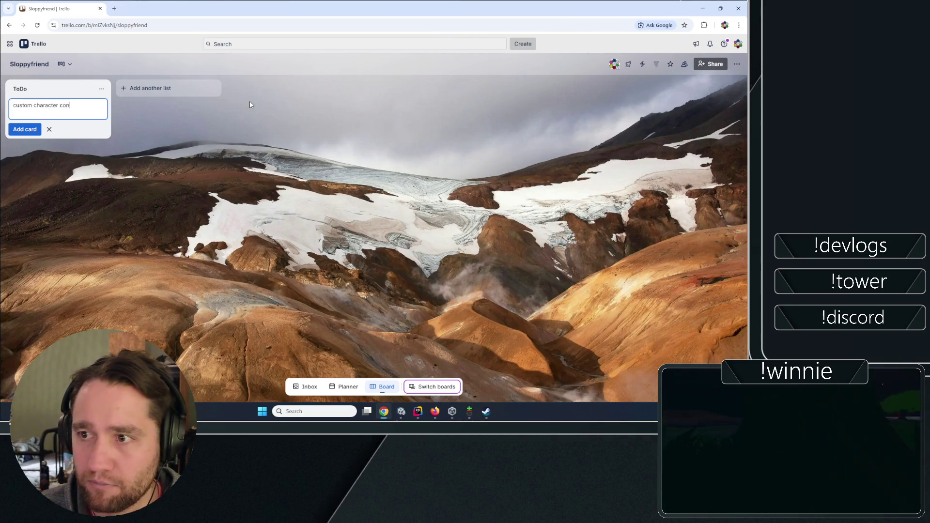
pyautogui.write('troller')
pyautogui.press('Return')
pyautogui.press('Escape')
# Add a 'Features Included Already' list with Lobby system, Voice chat + proximity and examples cards.
pyautogui.click(213, 88)
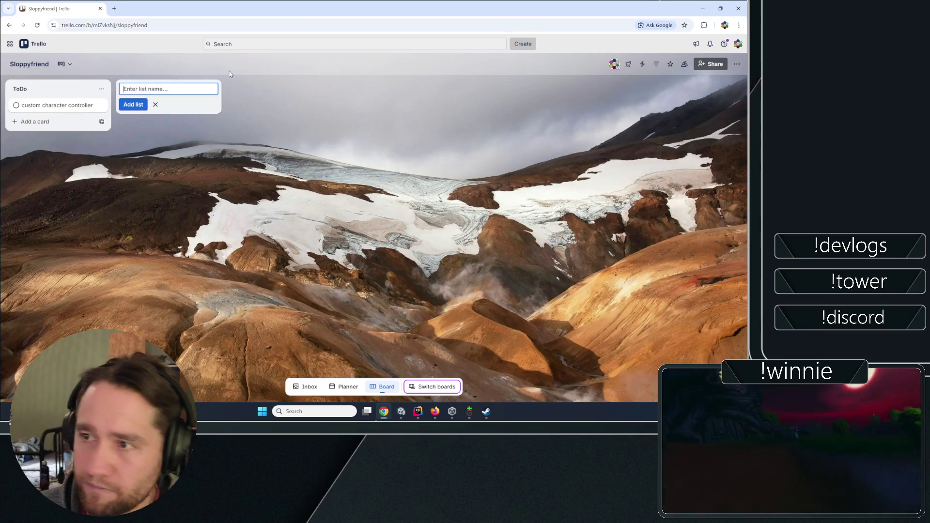
pyautogui.write('Features')
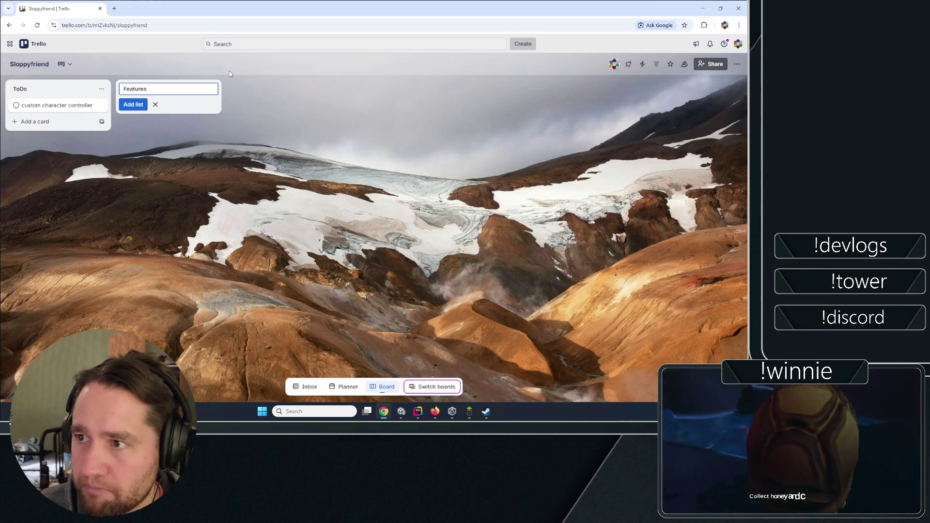
pyautogui.write(' Included Already')
pyautogui.press('Return')
pyautogui.click(203, 106)
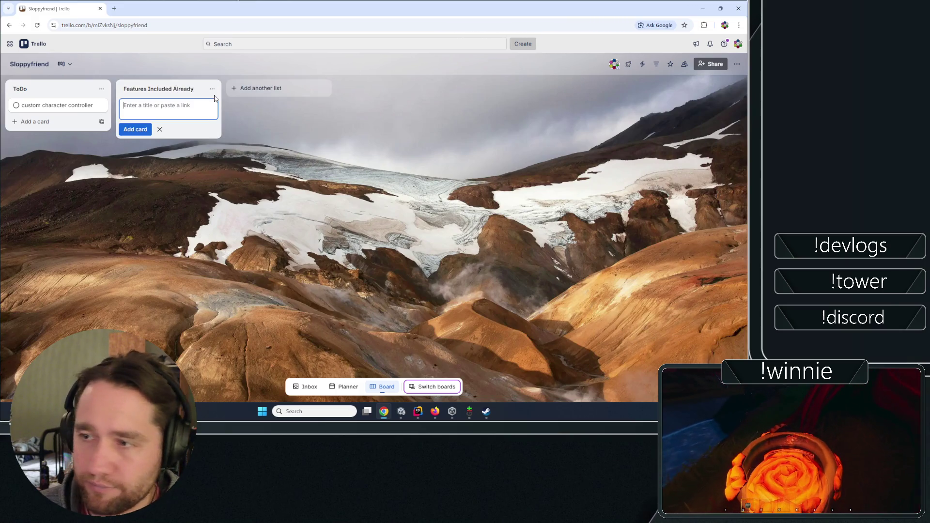
pyautogui.write('Lobby system')
pyautogui.press('Return')
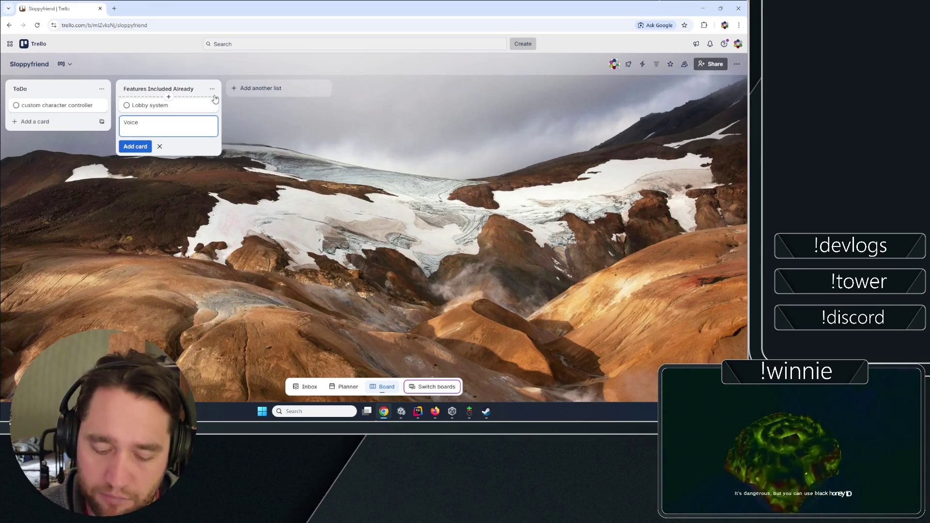
pyautogui.write('chat + prox')
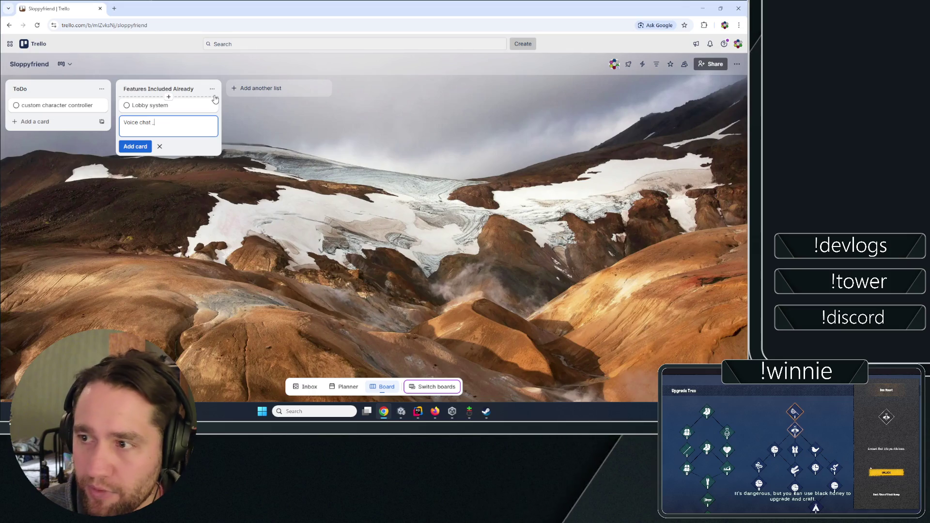
pyautogui.write('imity')
pyautogui.press('Return')
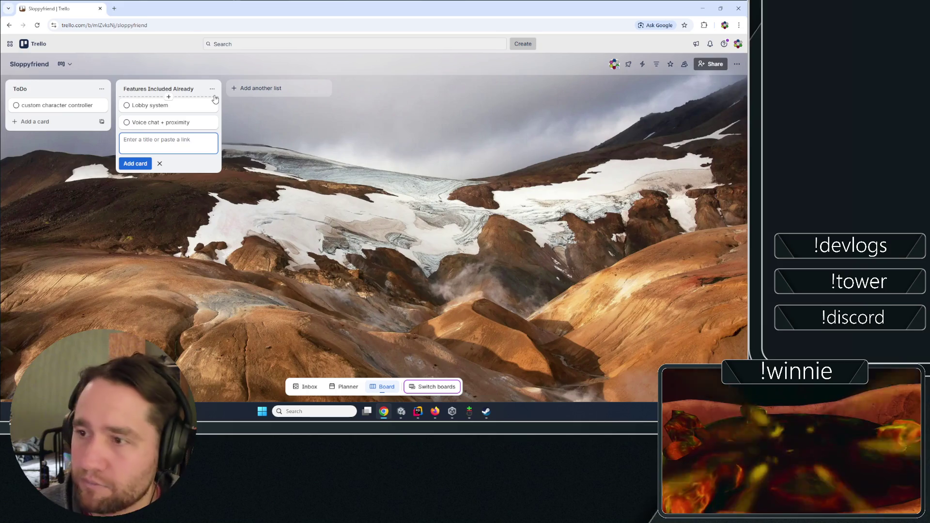
pyautogui.write('e ')
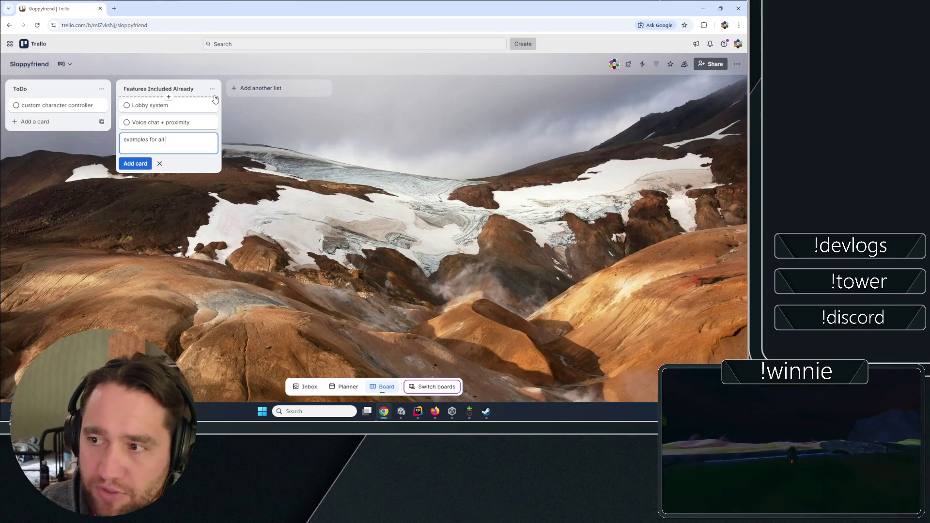
pyautogui.write('stuff I need')
pyautogui.press('Return')
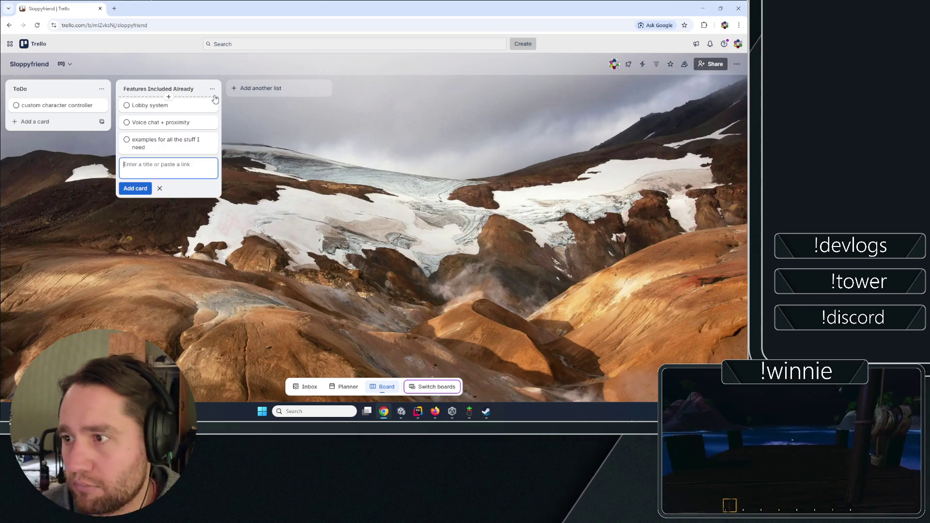
pyautogui.click(165, 143)
# Rename the examples card to 'examples for most, like character controller'.
pyautogui.click(138, 172)
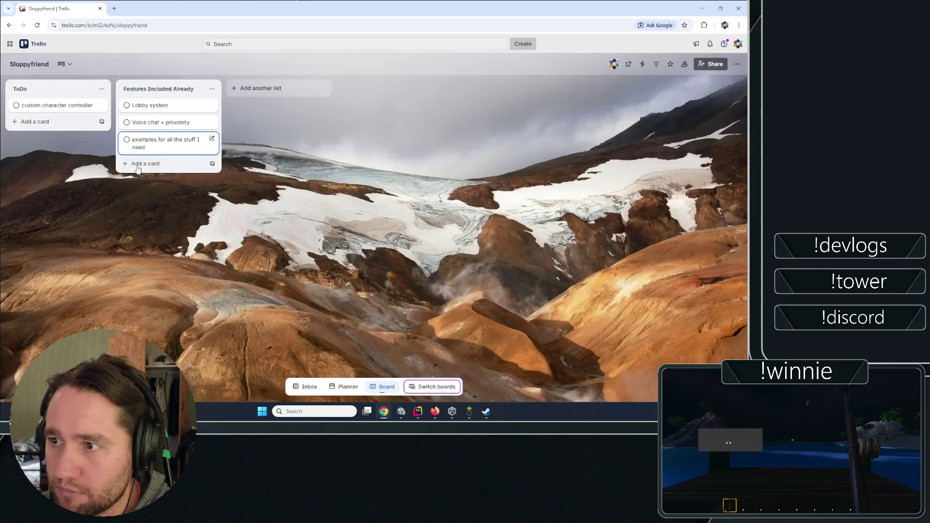
pyautogui.click(179, 128)
pyautogui.click(118, 183)
pyautogui.click(156, 141)
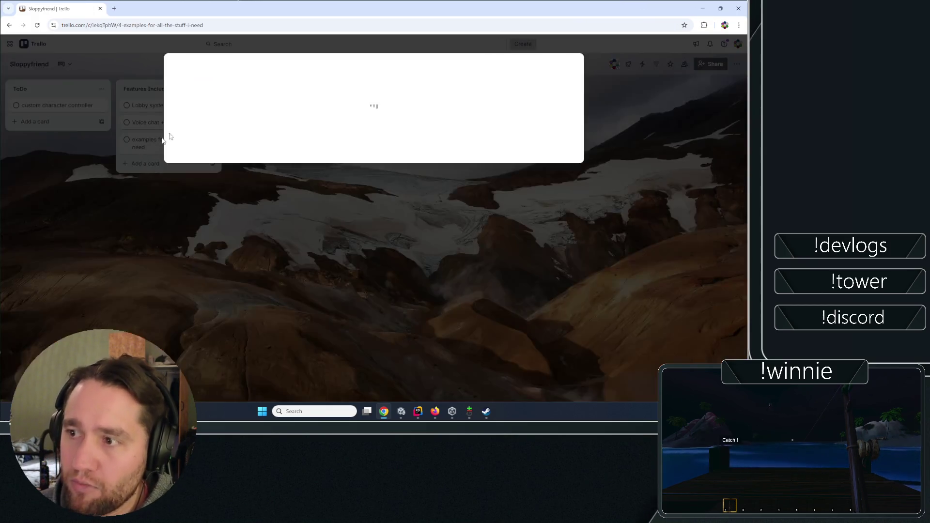
pyautogui.hotkey('ctrl', 'a')
pyautogui.write('examples for most, lik')
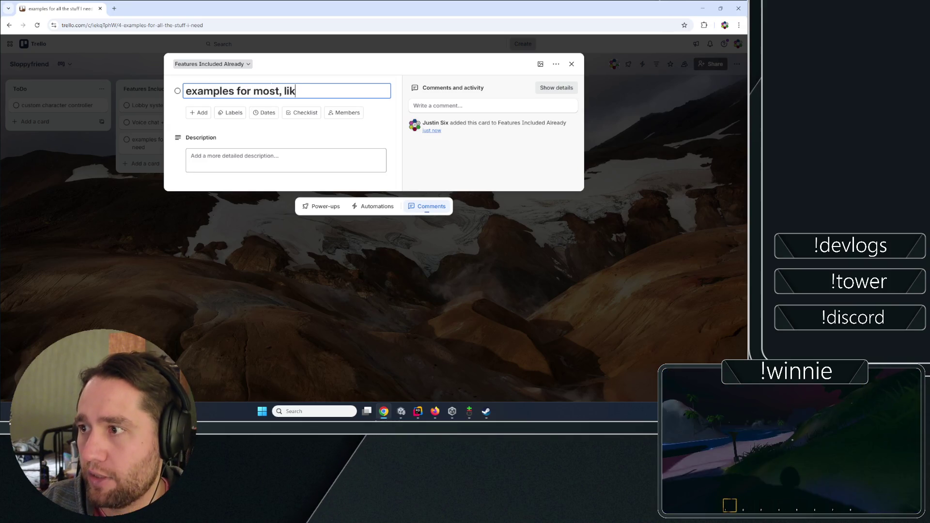
pyautogui.write('e character controller')
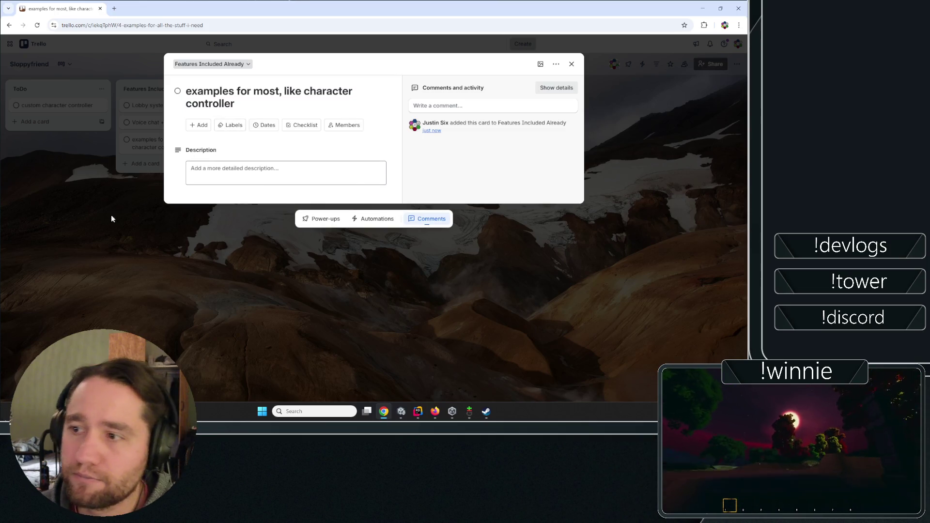
pyautogui.click(112, 216)
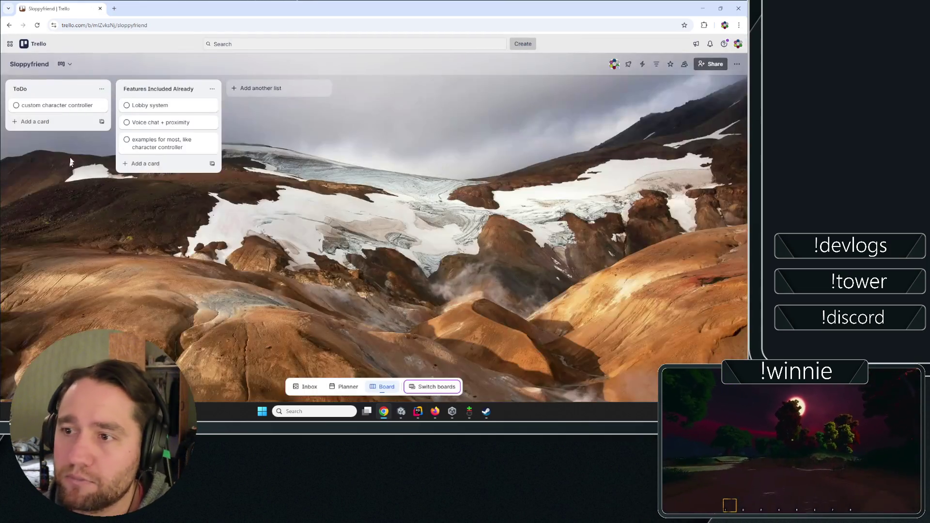
pyautogui.click(49, 120)
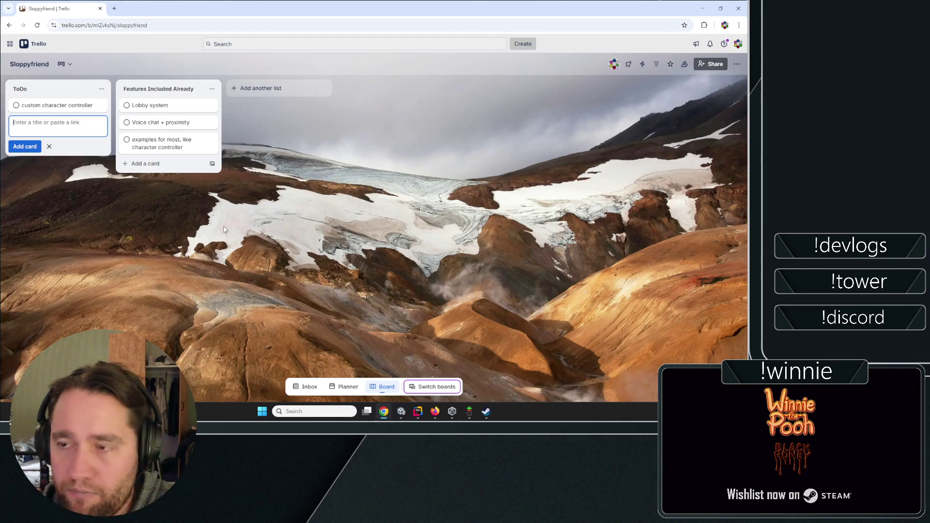
# Add ToDo cards 'loading my own unity scene/map' and a map-transition card ending 'back to lobby'.
pyautogui.press('Escape')
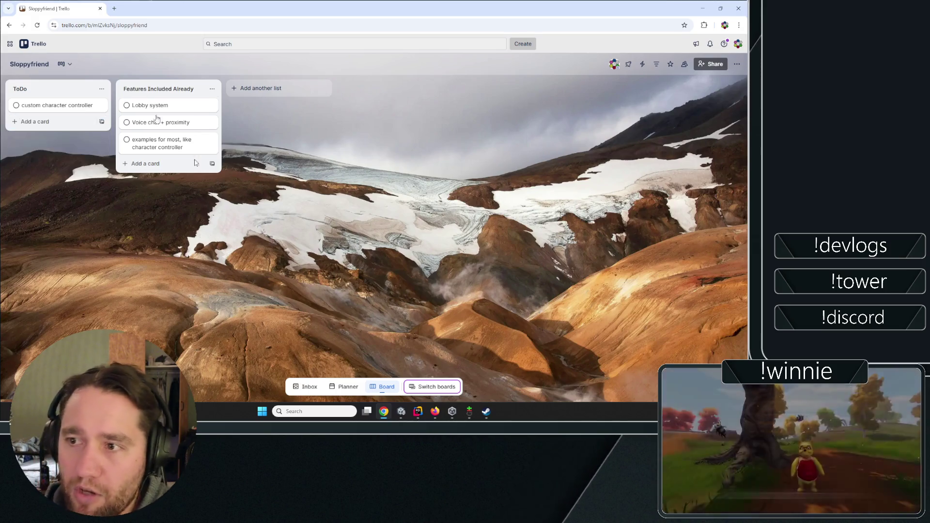
pyautogui.click(48, 121)
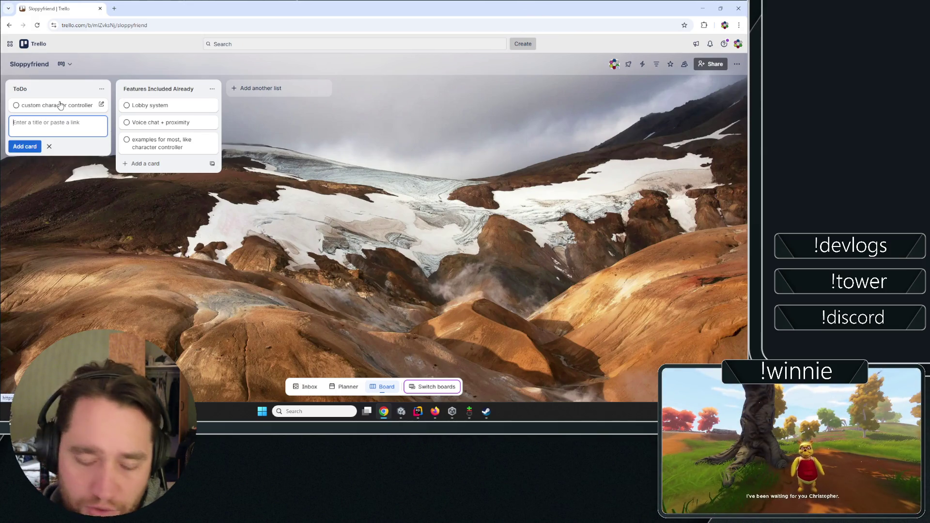
pyautogui.write('loading my own ')
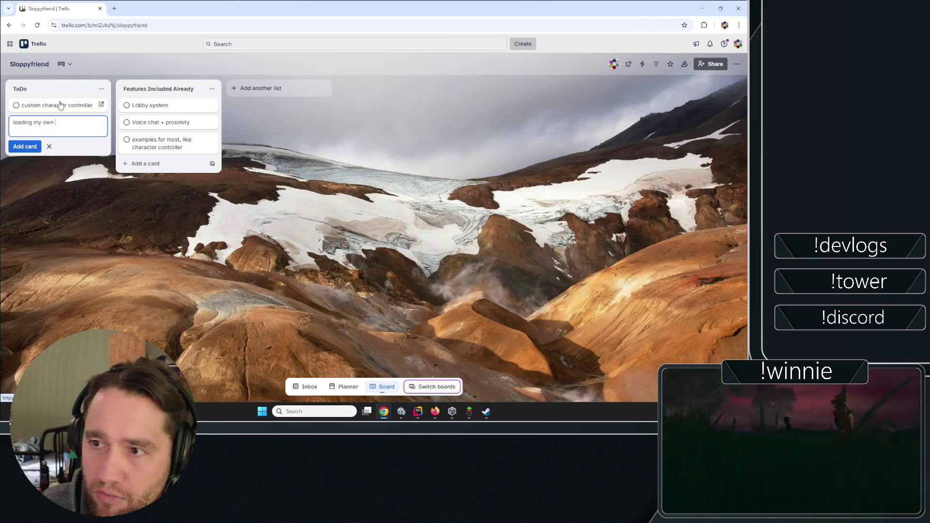
pyautogui.write('unity scene/')
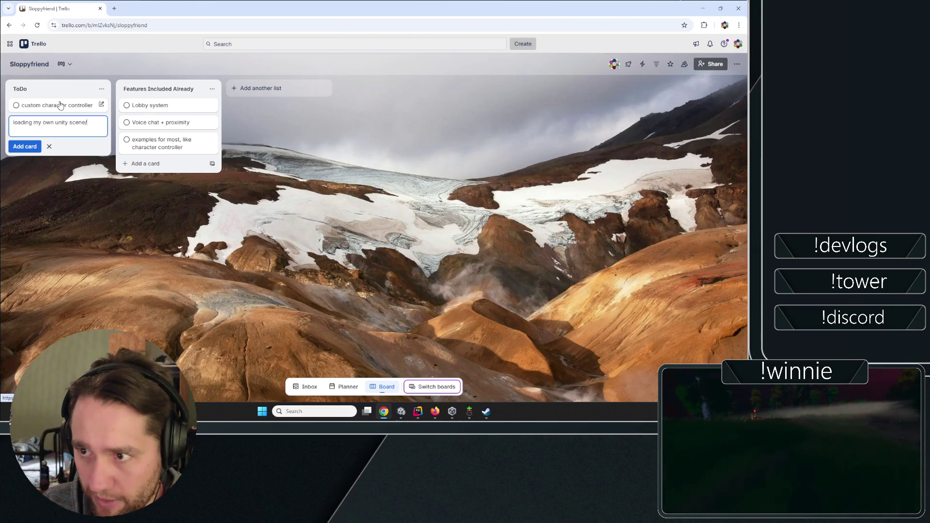
pyautogui.write('map')
pyautogui.press('Return')
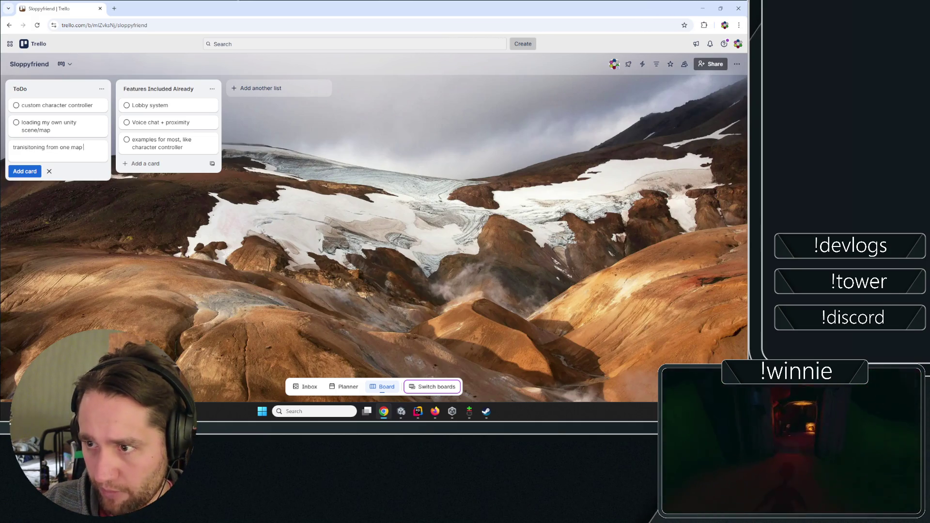
pyautogui.write('to another? or mb')
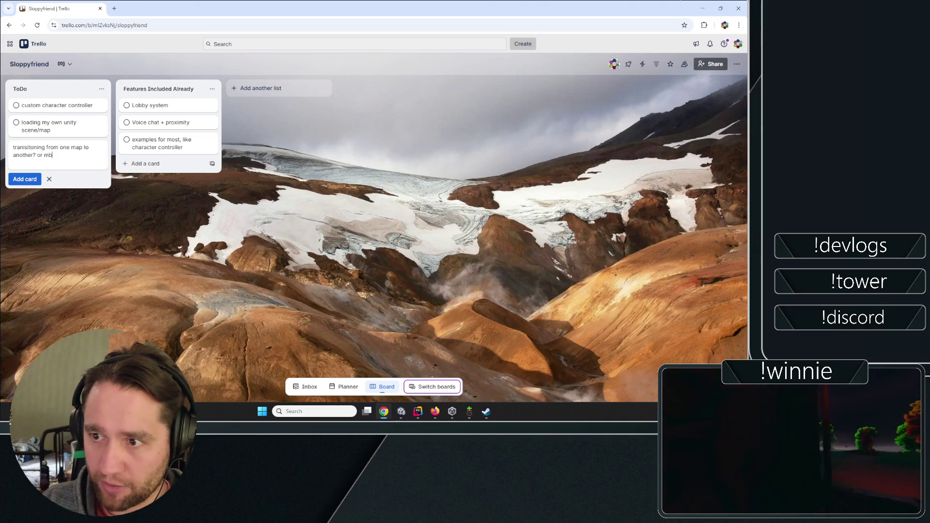
pyautogui.press('BackSpace')
pyautogui.press('BackSpace')
pyautogui.write('back to lobby')
pyautogui.press('Return')
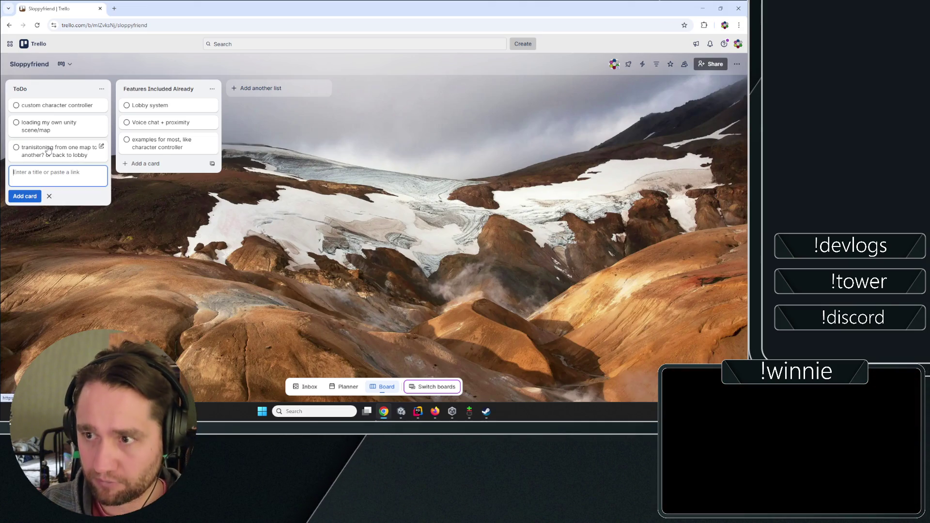
# Add dying/respawning, game over state and winning state? cards, then move map transitioning to the bottom.
pyautogui.write('dying/respawning,')
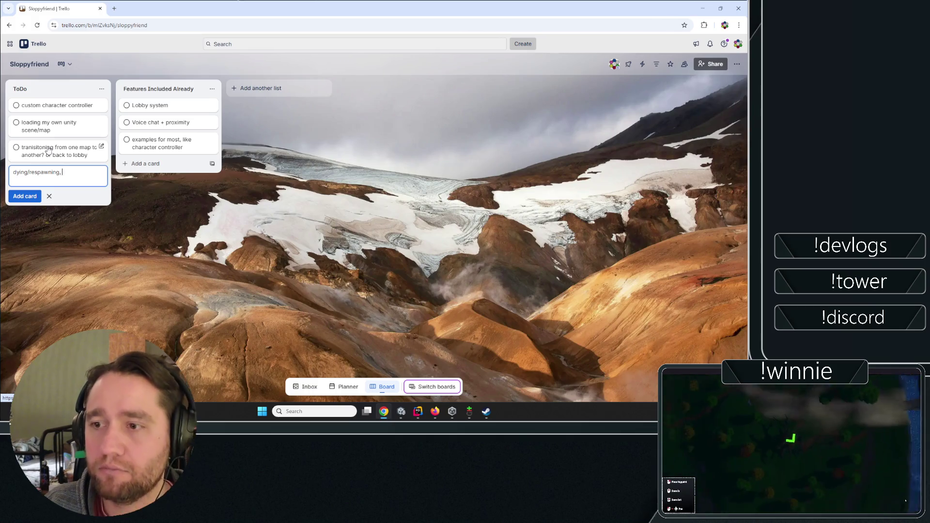
pyautogui.press('BackSpace')
pyautogui.press('BackSpace')
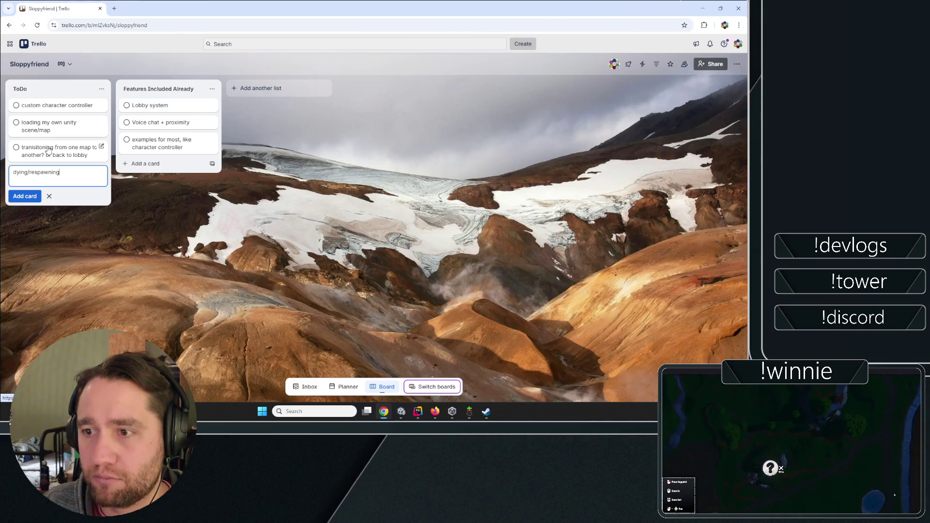
pyautogui.press('Return')
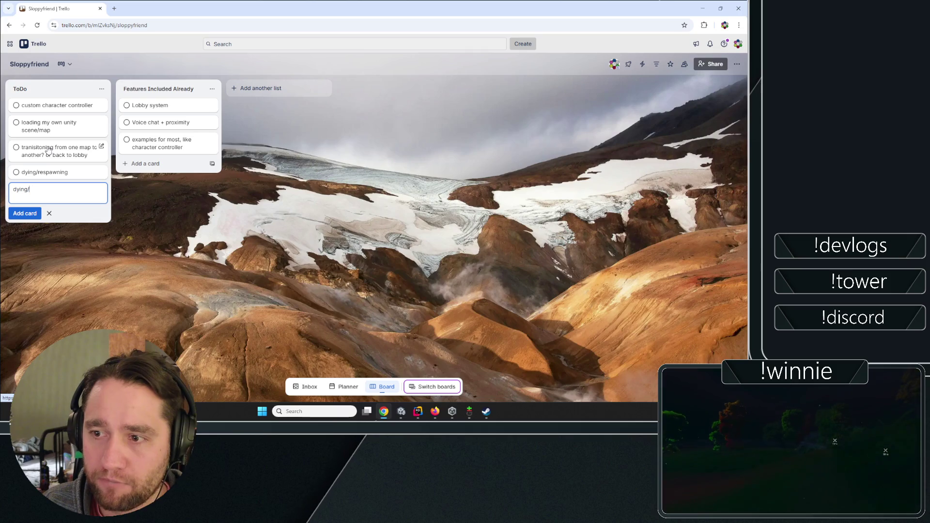
pyautogui.write('gameover sta')
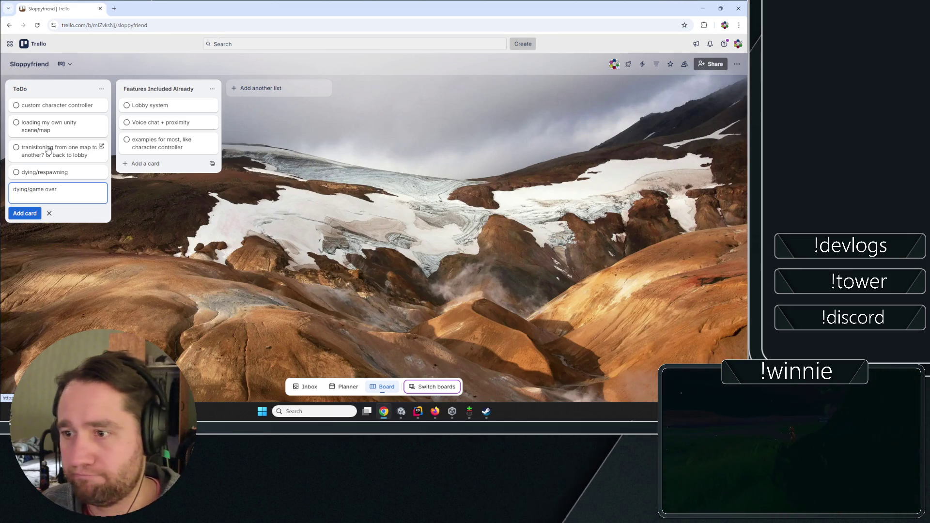
pyautogui.write('te')
pyautogui.press('Return')
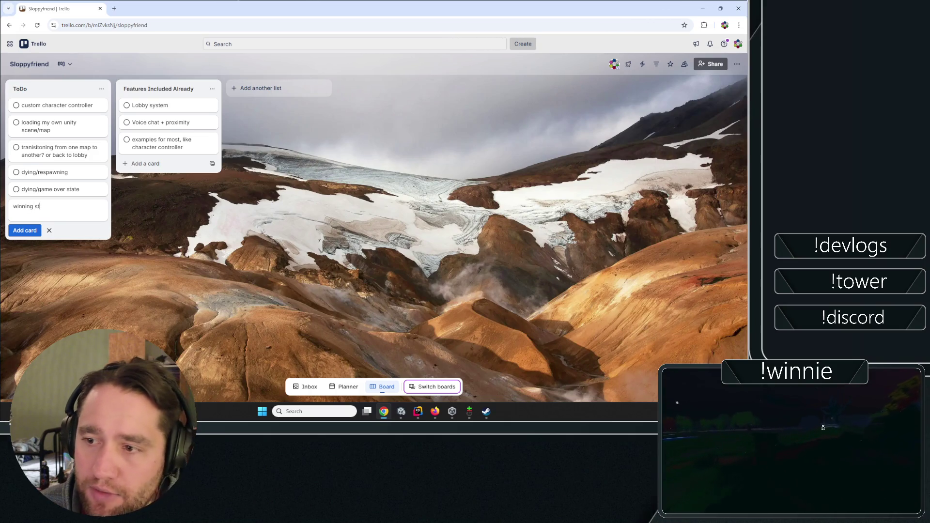
pyautogui.write('ate?')
pyautogui.press('Return')
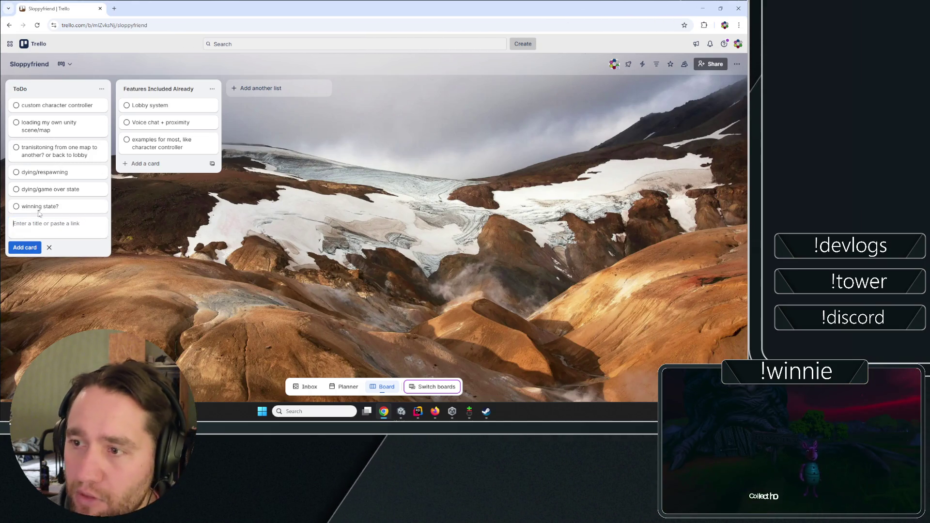
pyautogui.press('Escape')
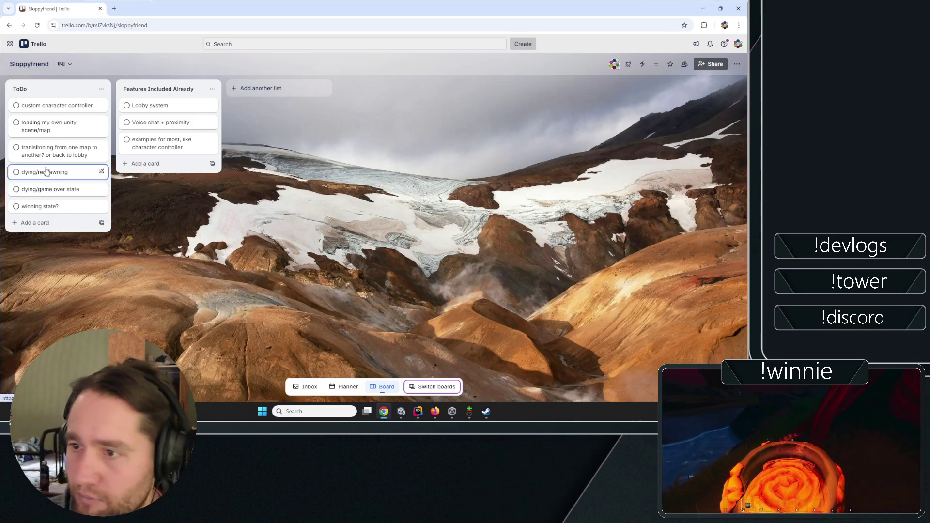
pyautogui.moveTo(53, 151); pyautogui.dragTo(60, 206)
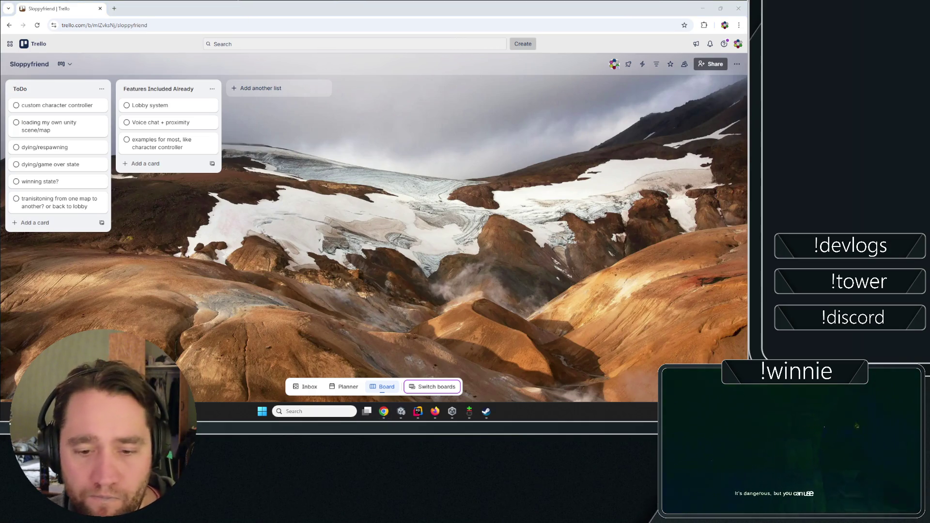
pyautogui.click(228, 237)
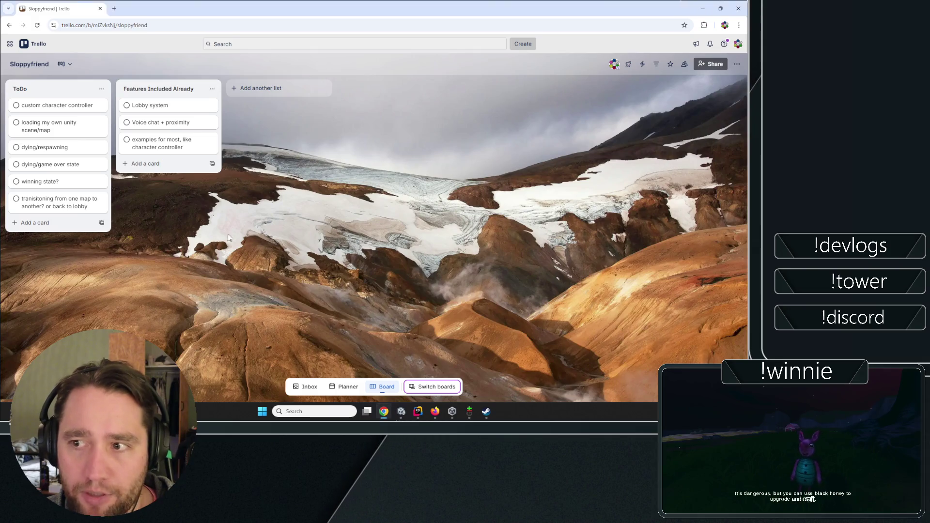
# Glance at Rider, Unity and Steam, minimize Steam, and start a new ToDo card in Trello.
pyautogui.click(419, 412)
pyautogui.click(419, 411)
pyautogui.click(418, 412)
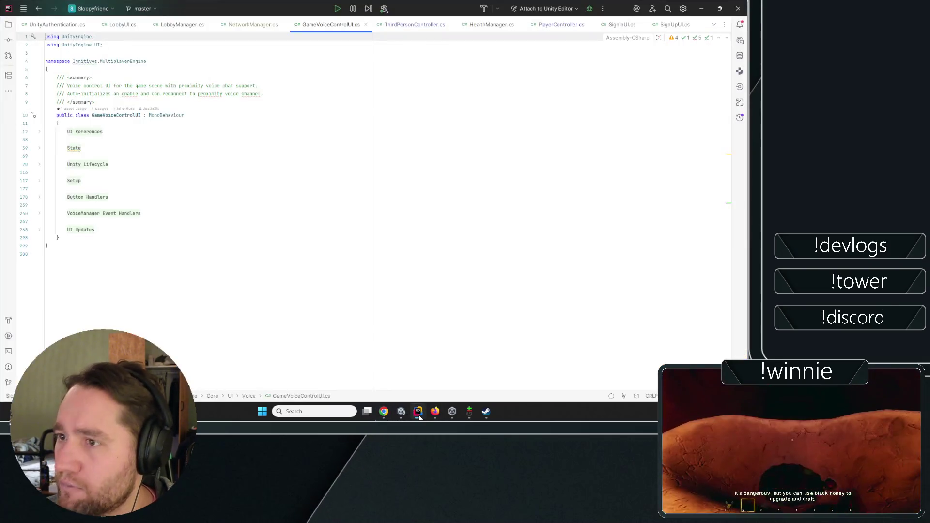
pyautogui.click(418, 412)
pyautogui.click(401, 411)
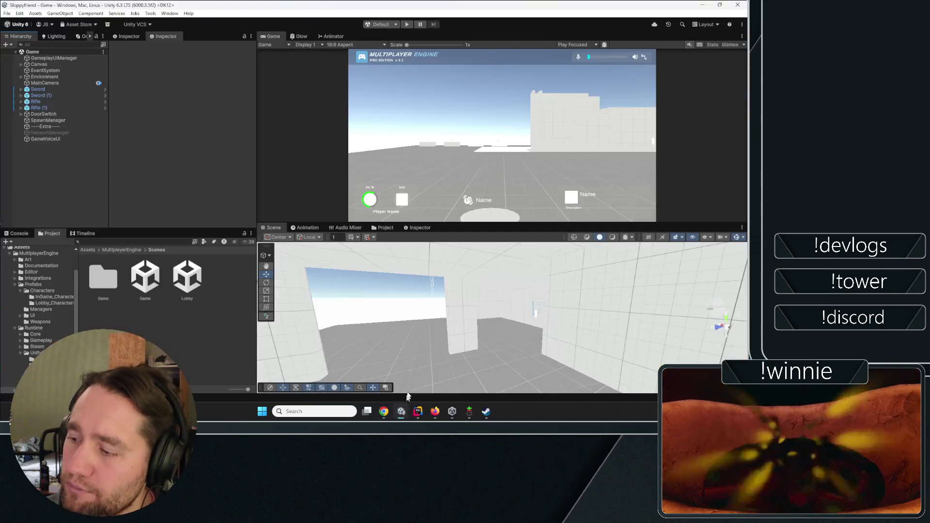
pyautogui.click(486, 411)
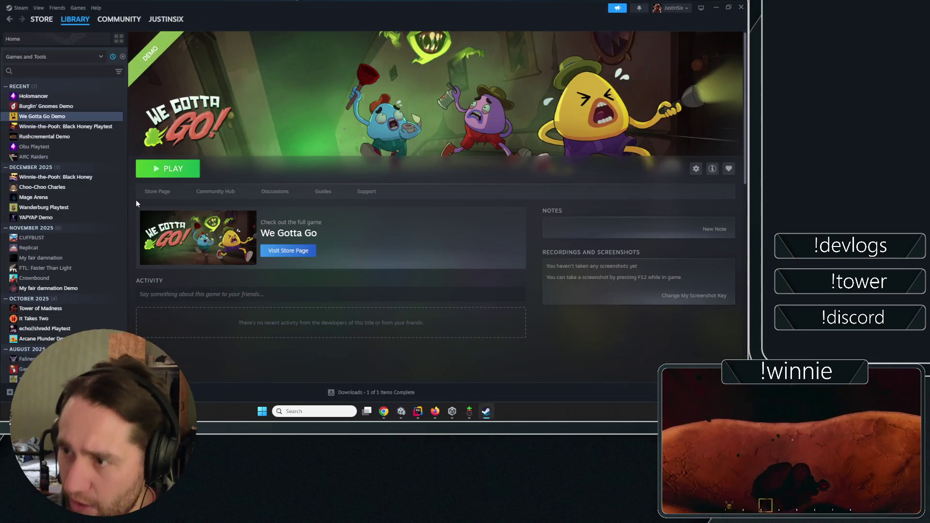
pyautogui.click(716, 8)
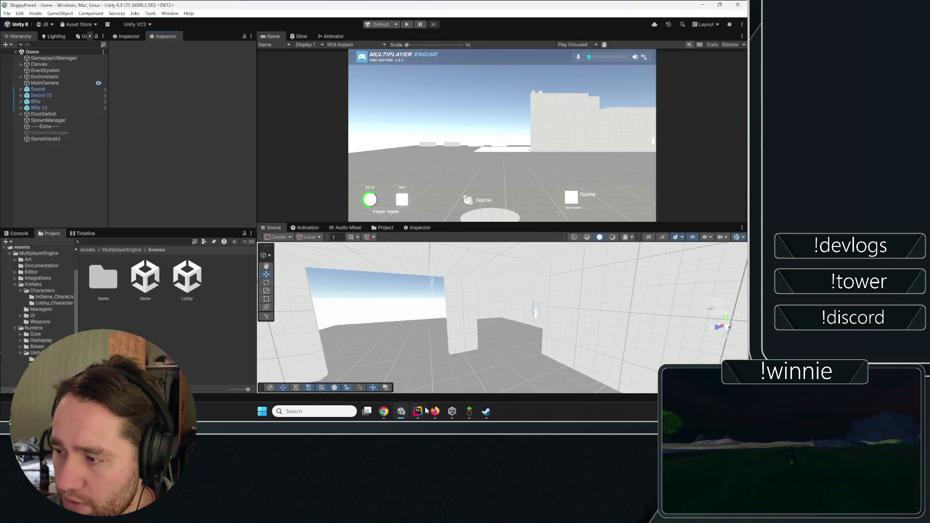
pyautogui.click(382, 411)
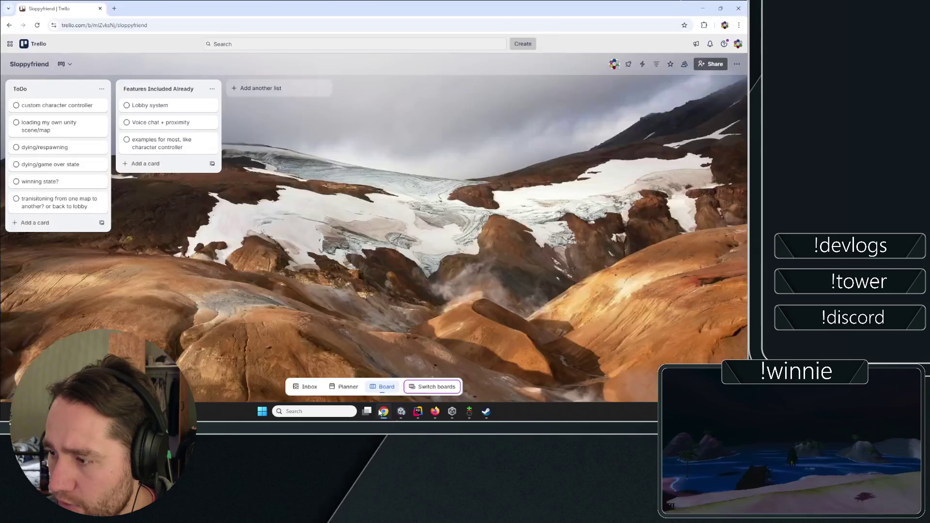
pyautogui.click(34, 223)
pyautogui.write('custom int')
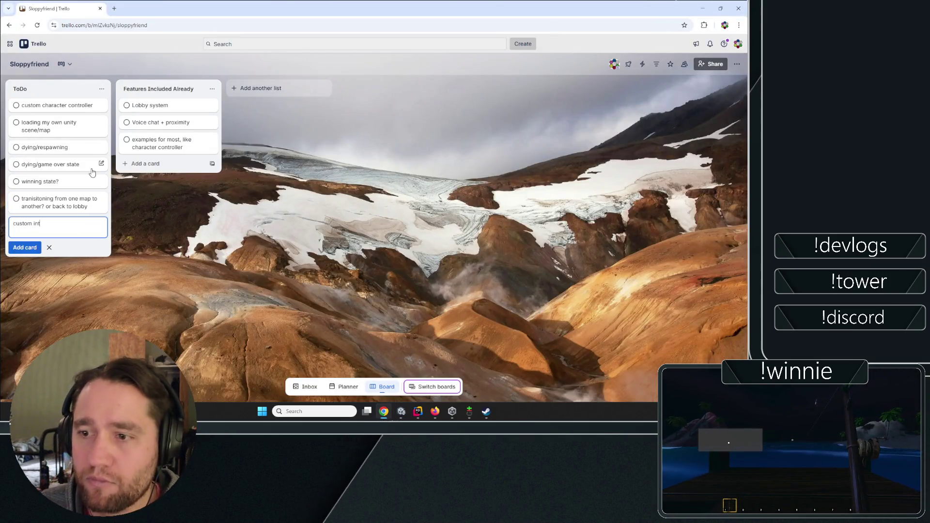
# Save the 'custom interaction (for items)' ToDo card, then bring Unity back to the front.
pyautogui.write('eraction (for item')
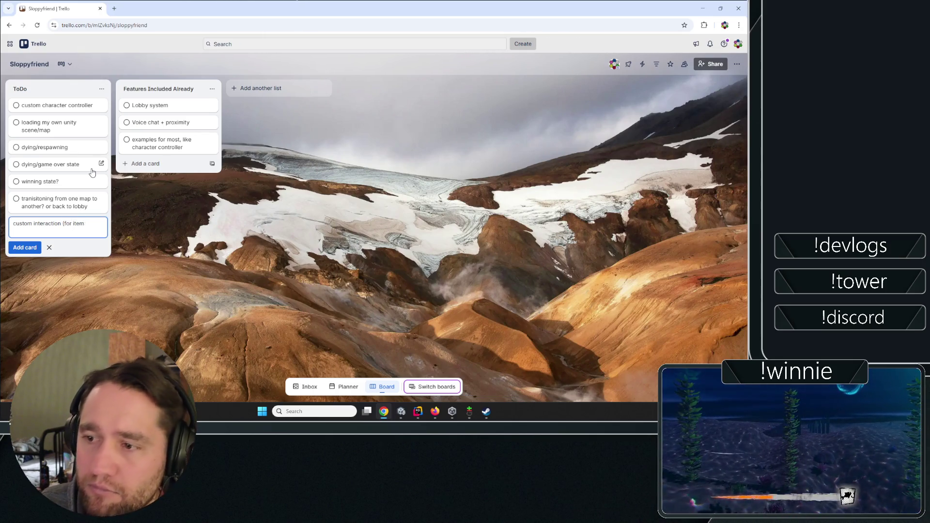
pyautogui.press('Return')
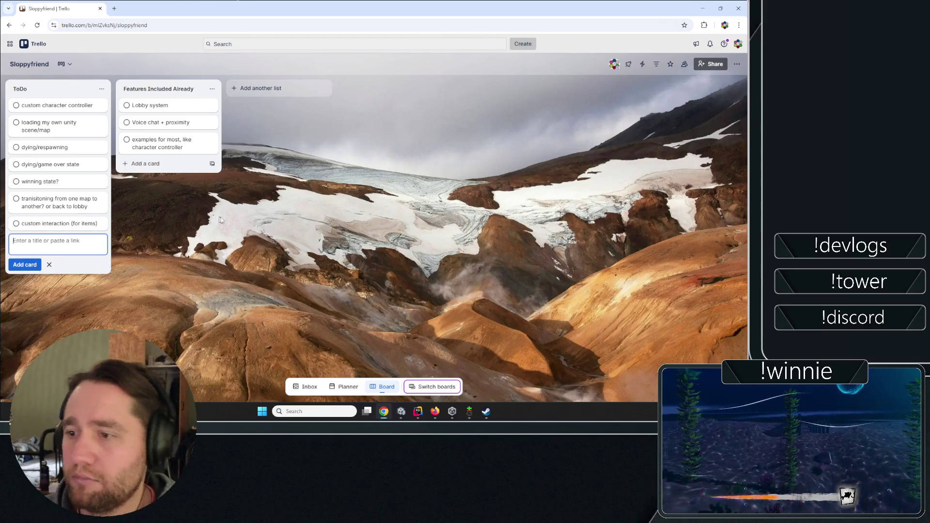
pyautogui.press('Escape')
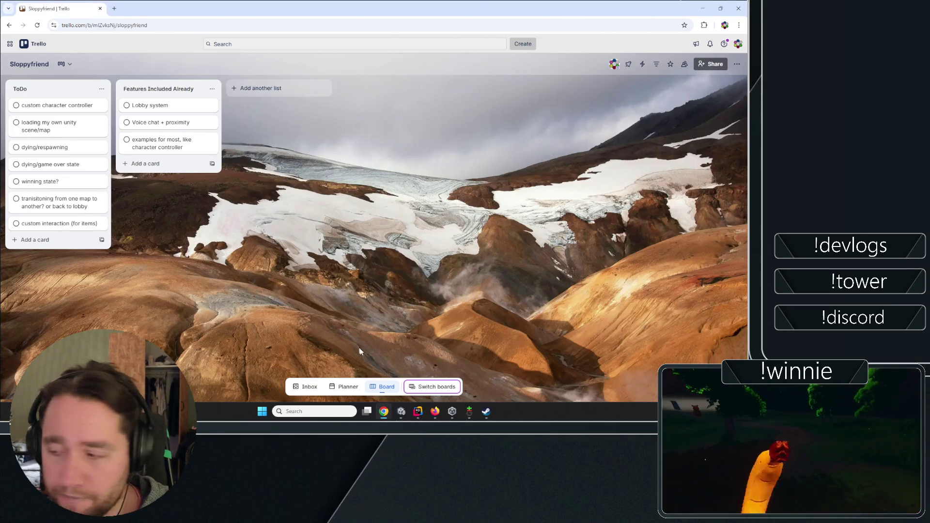
pyautogui.click(402, 413)
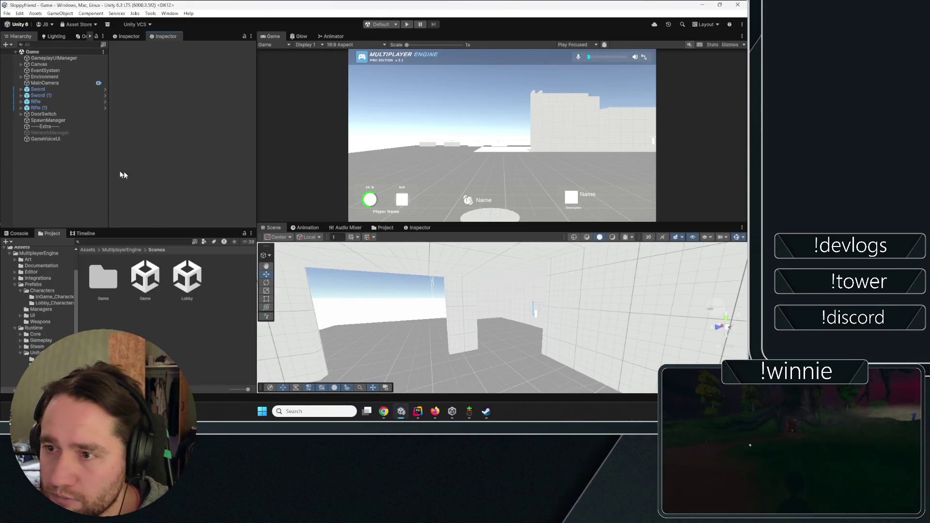
# In Git Gui, write a commit message about joining an online game with voice and synced players.
pyautogui.click(472, 415)
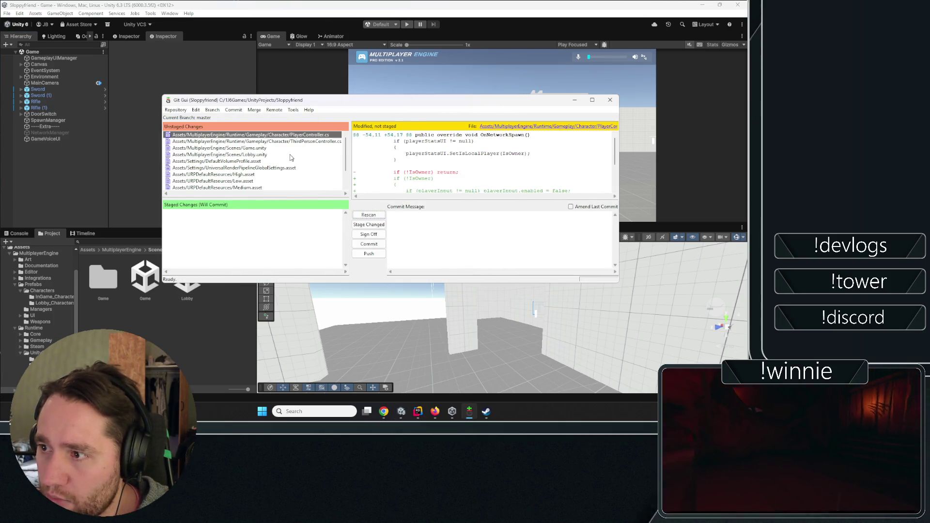
pyautogui.click(388, 215)
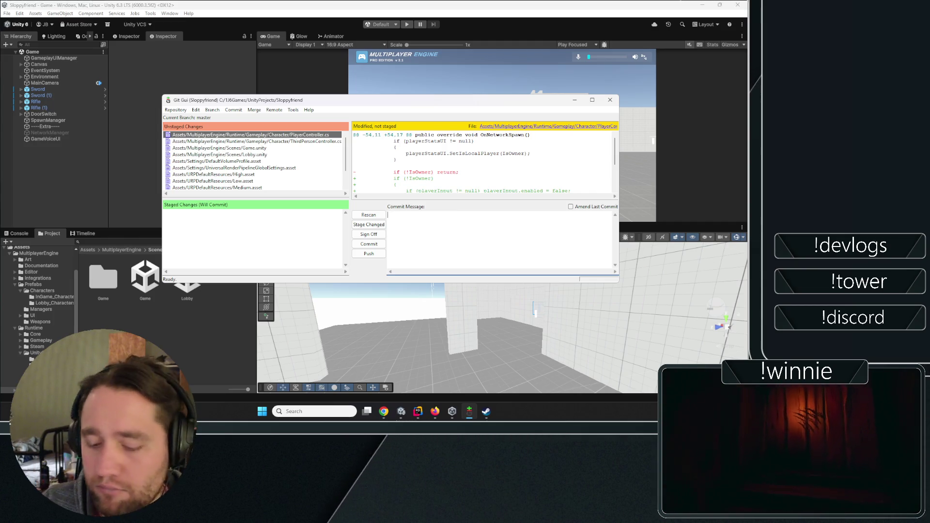
pyautogui.write('was able to joiu')
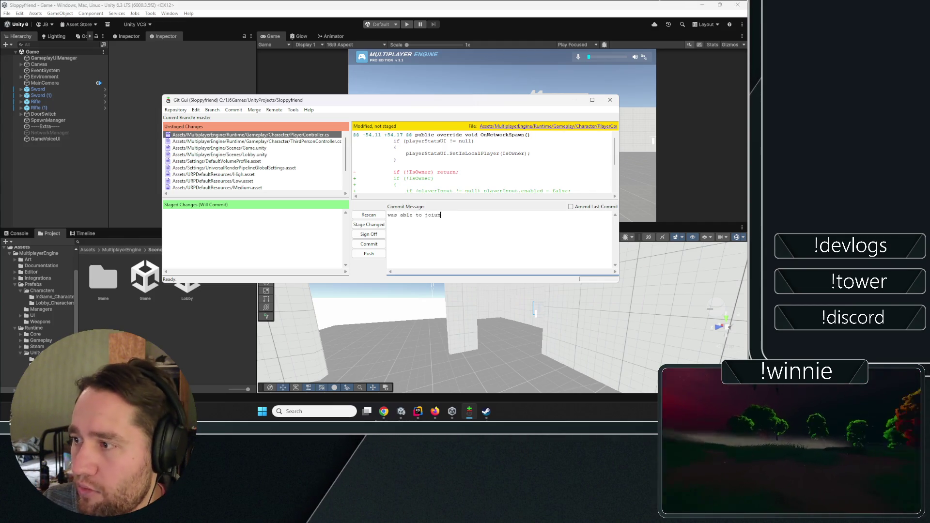
pyautogui.write('n')
pyautogui.write('g')
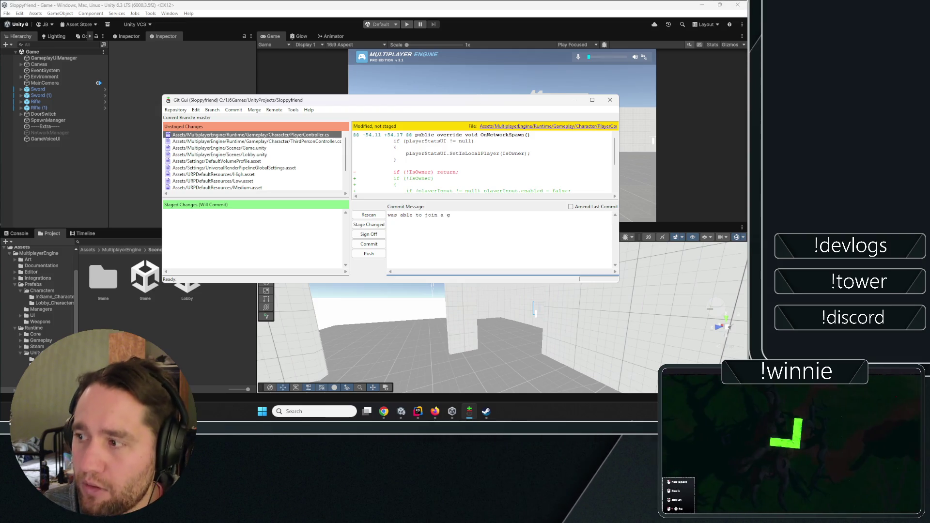
pyautogui.write('ame with b')
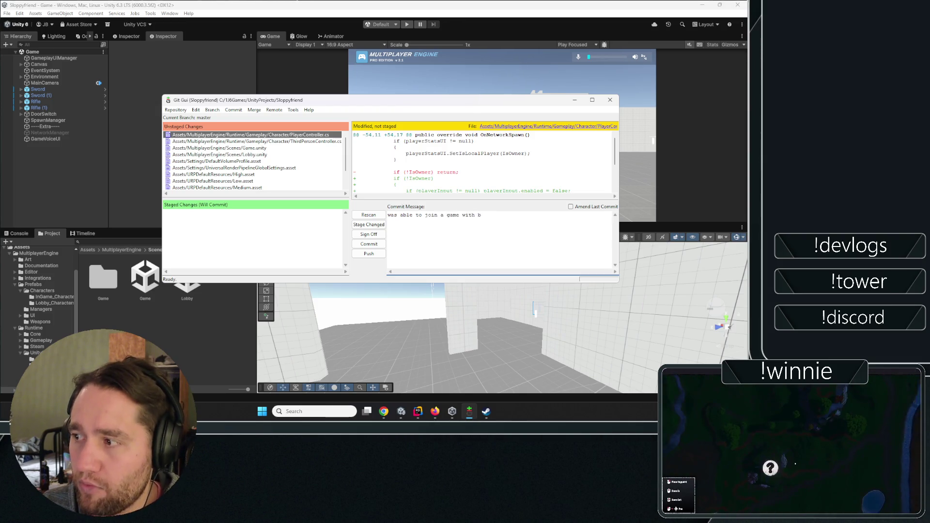
pyautogui.write('jorn over the ')
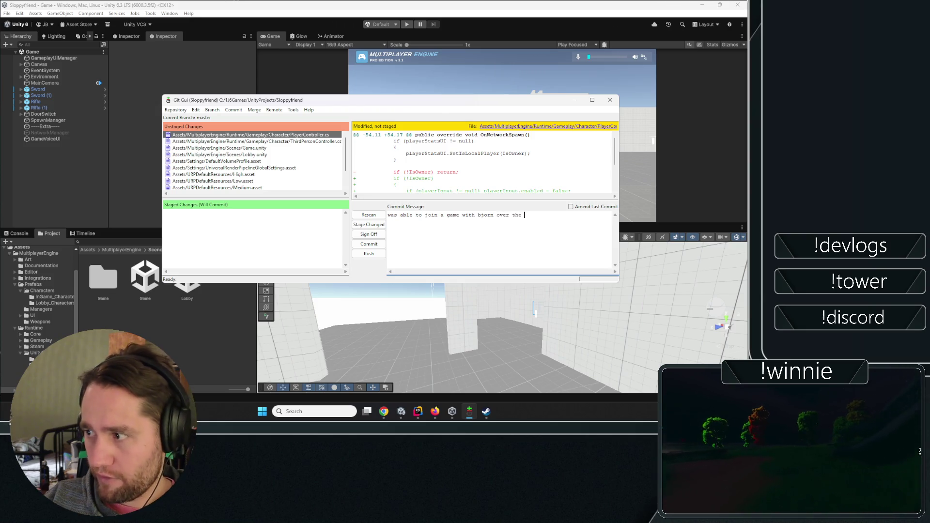
pyautogui.write('internets wiuth vo')
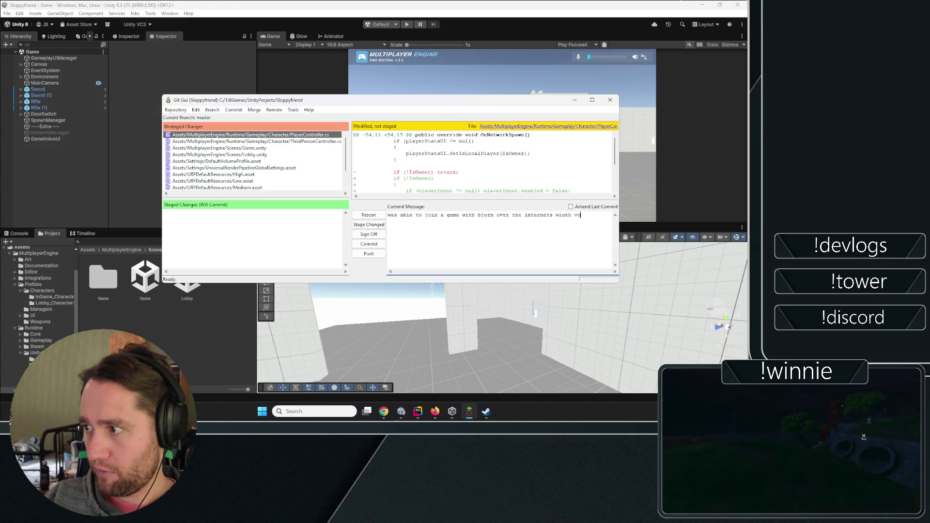
pyautogui.press('BackSpace')
pyautogui.press('BackSpace')
pyautogui.press('BackSpace')
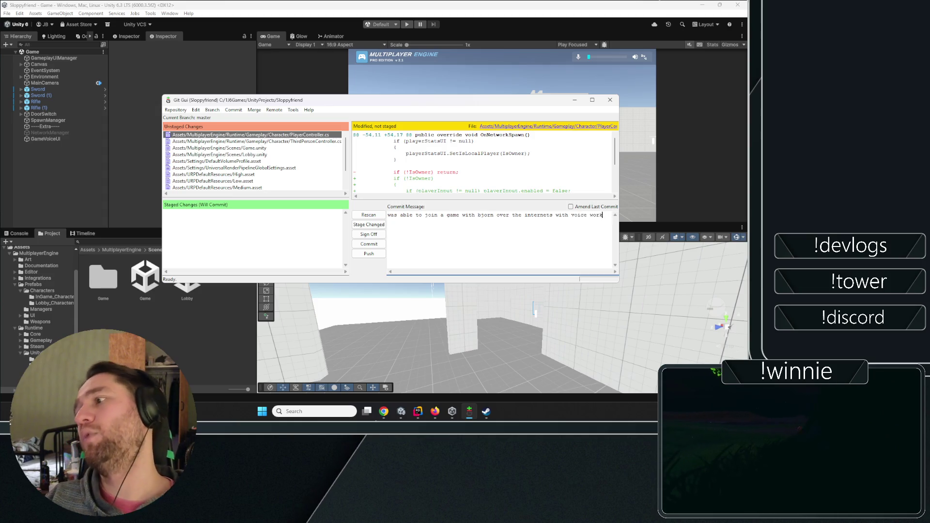
pyautogui.write('ing +')
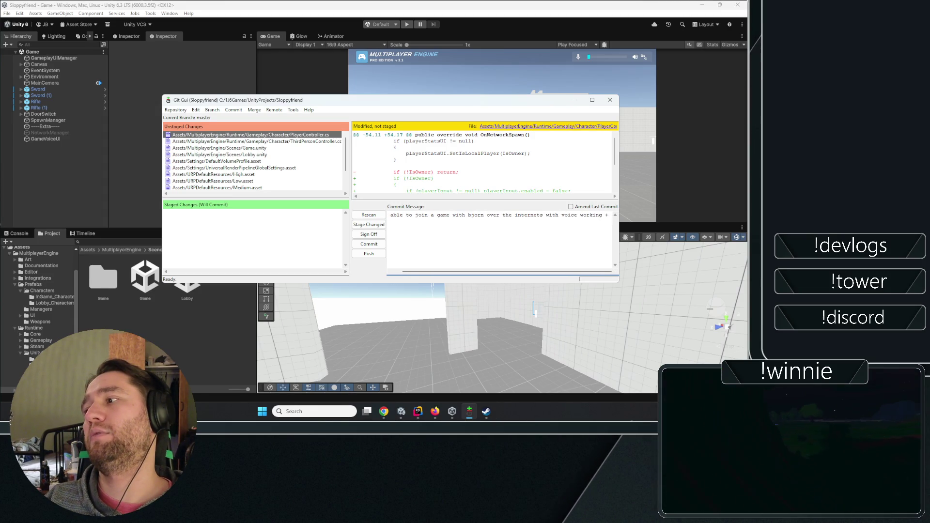
pyautogui.write(' synced')
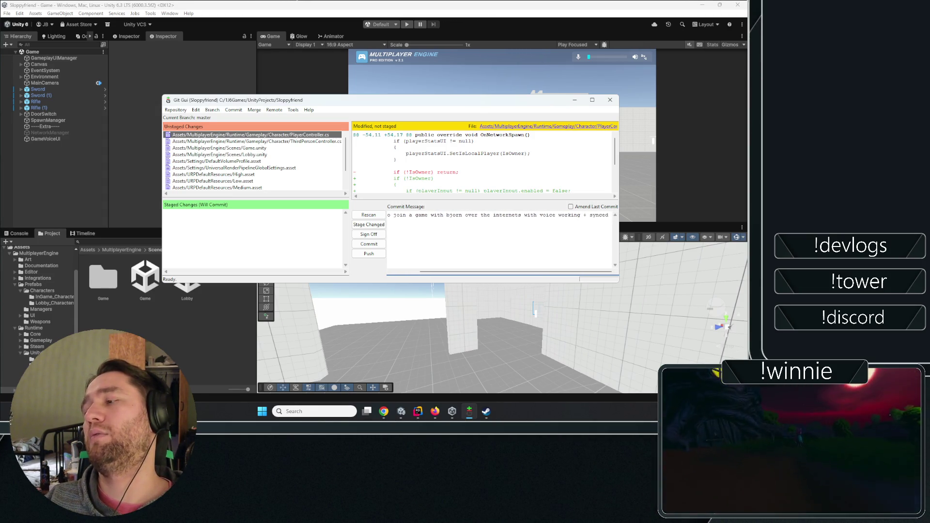
pyautogui.write(' players')
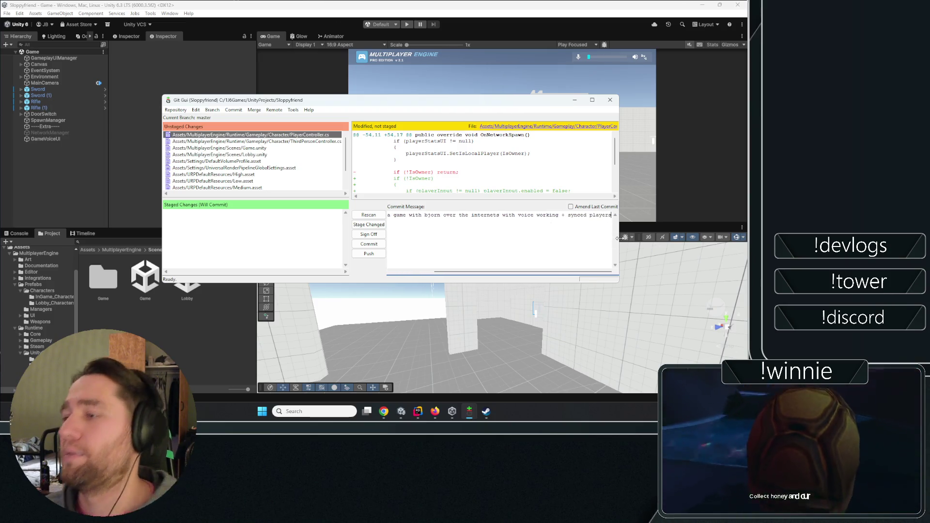
# Commit all staged changes past the line-ending warnings, rescan, and push master to origin.
pyautogui.click(369, 224)
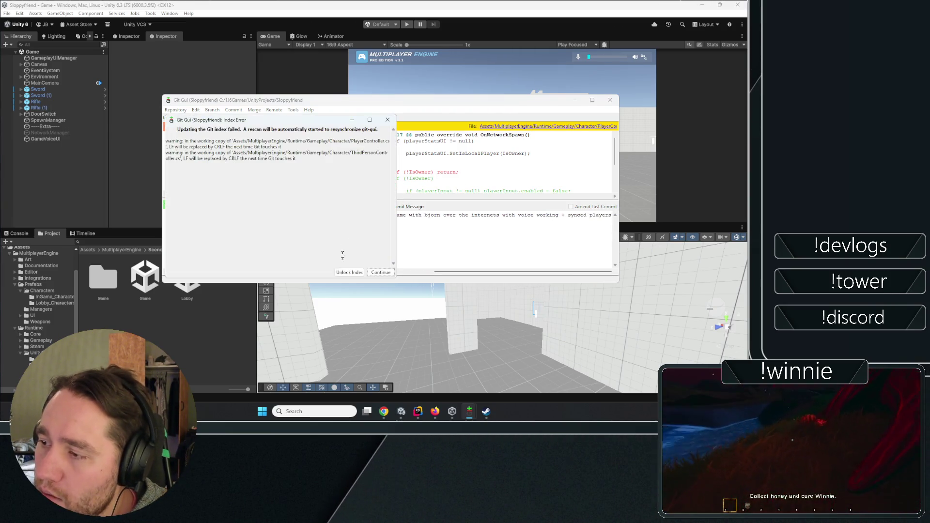
pyautogui.press('Return')
pyautogui.click(368, 243)
pyautogui.click(364, 216)
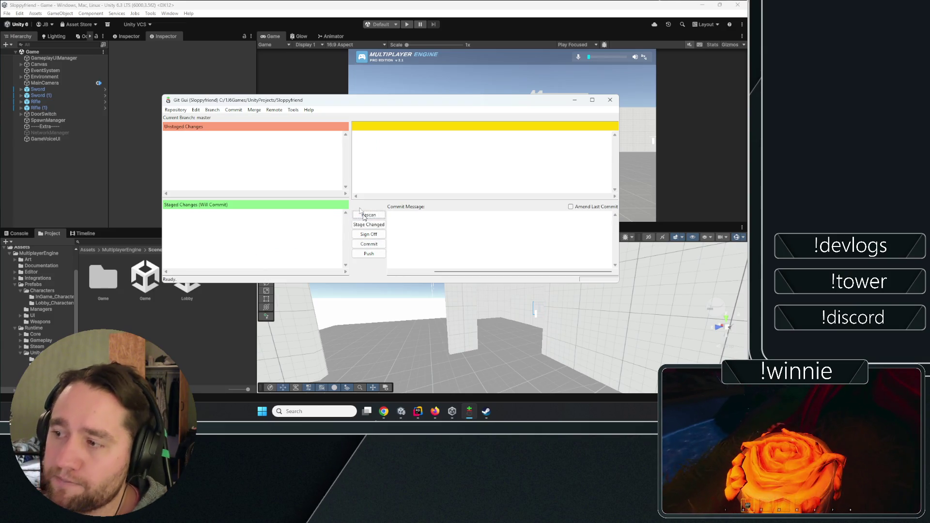
pyautogui.click(369, 244)
pyautogui.click(425, 232)
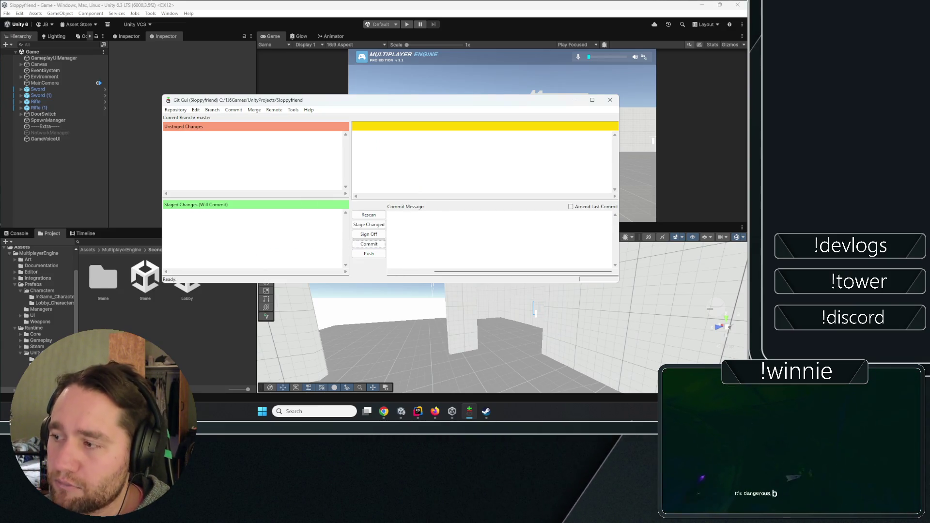
pyautogui.click(380, 255)
pyautogui.click(317, 278)
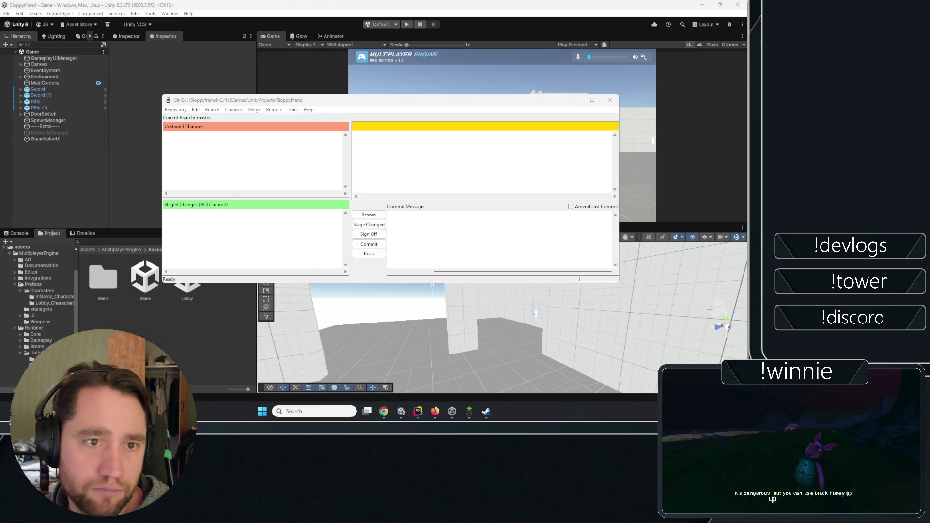
pyautogui.click(77, 189)
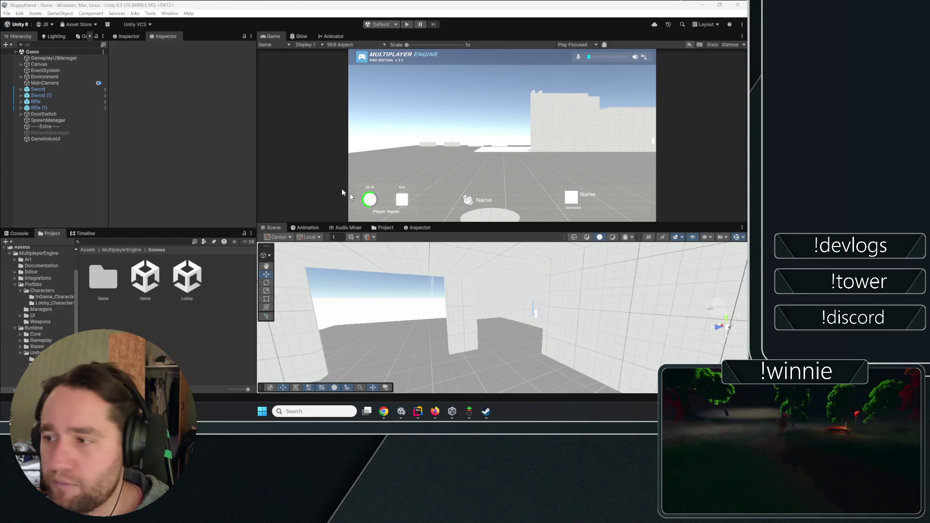
# Show the Console log in the Sloppyfriend editor, then bring up Unity Hub's project list.
pyautogui.click(13, 235)
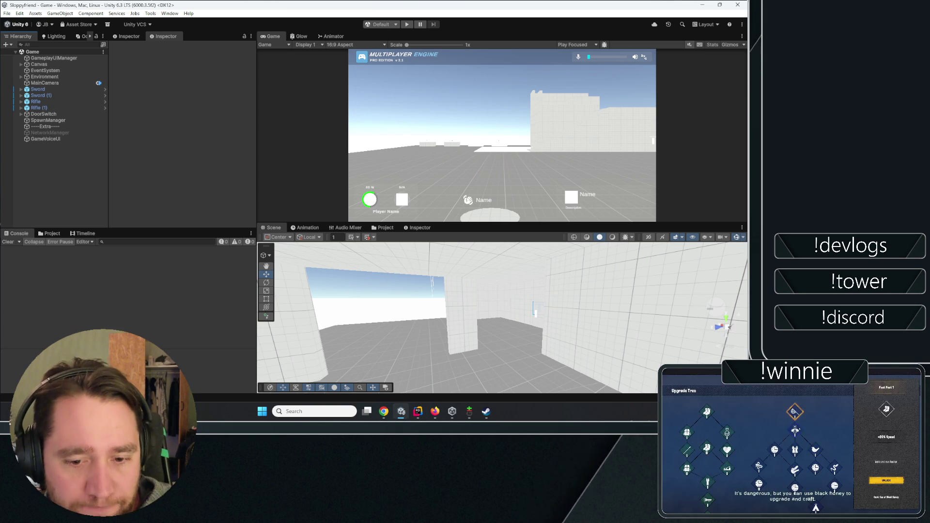
pyautogui.click(452, 412)
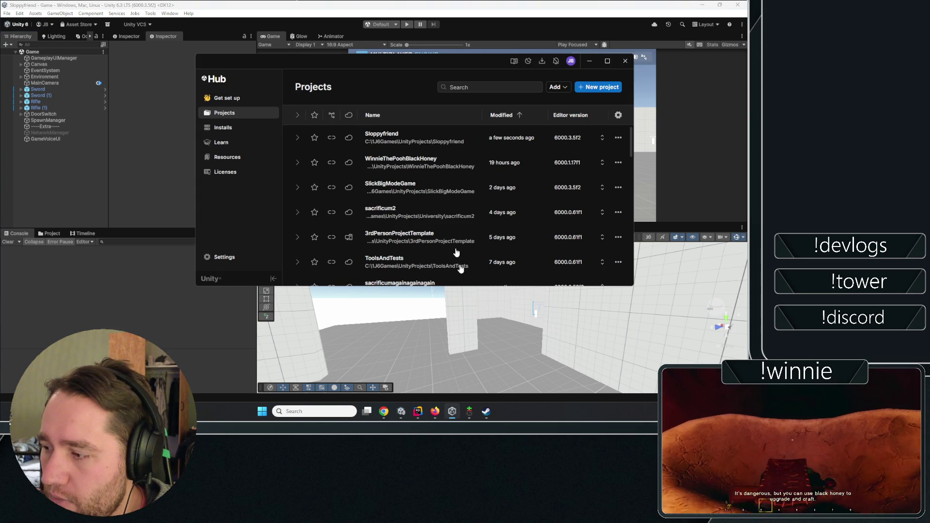
# Launch SlickBigModeGame from Unity Hub, checking Git Gui while the editor loads.
pyautogui.doubleClick(401, 187)
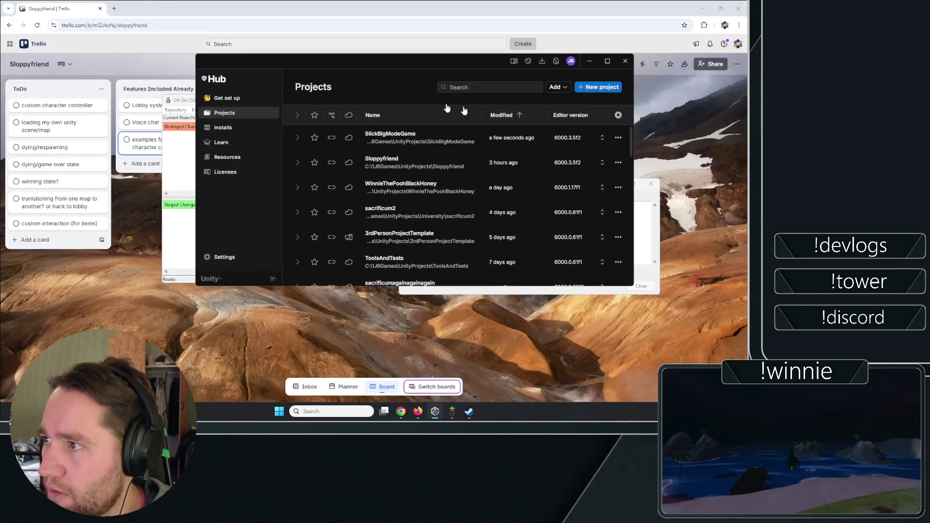
pyautogui.click(179, 155)
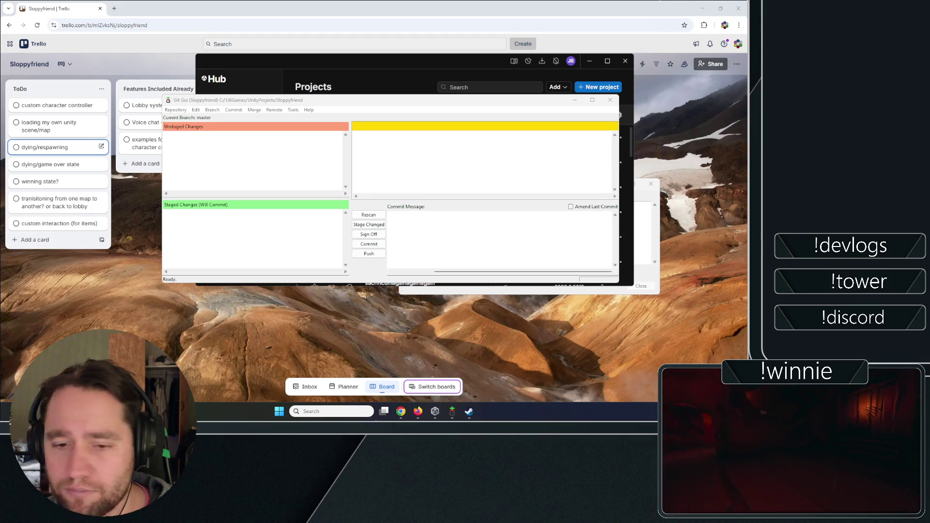
pyautogui.click(443, 414)
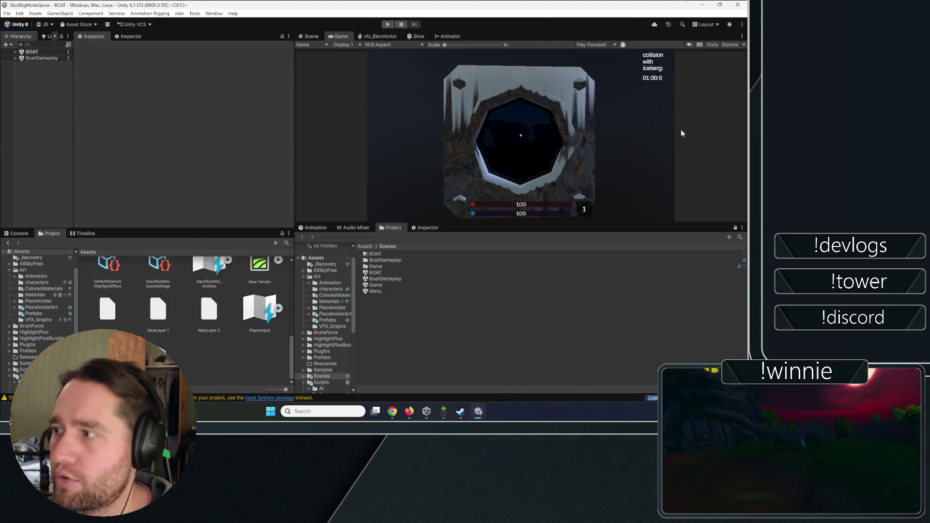
# Show the SlickBigModeGame Console, then open the Sloppyfriend push-to-origin report from Git Gui's taskbar preview.
pyautogui.click(17, 233)
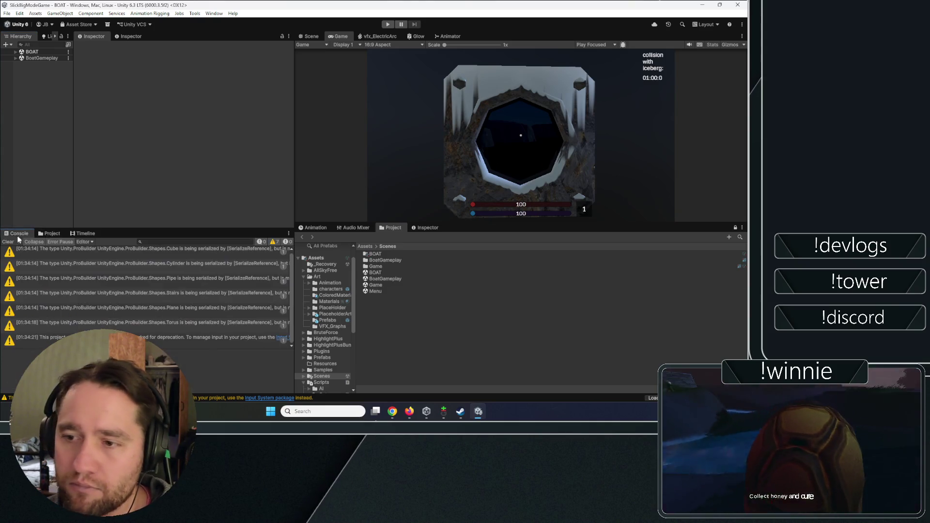
pyautogui.moveTo(444, 411)
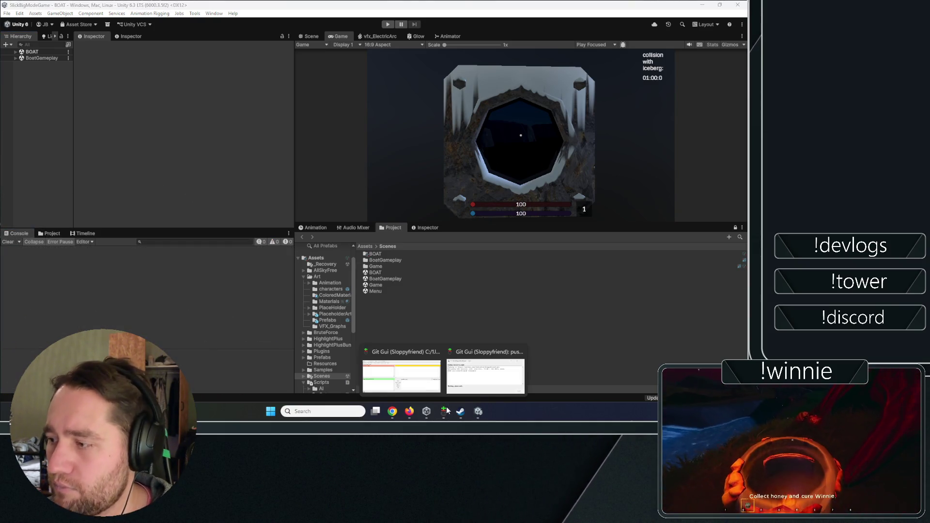
pyautogui.click(475, 378)
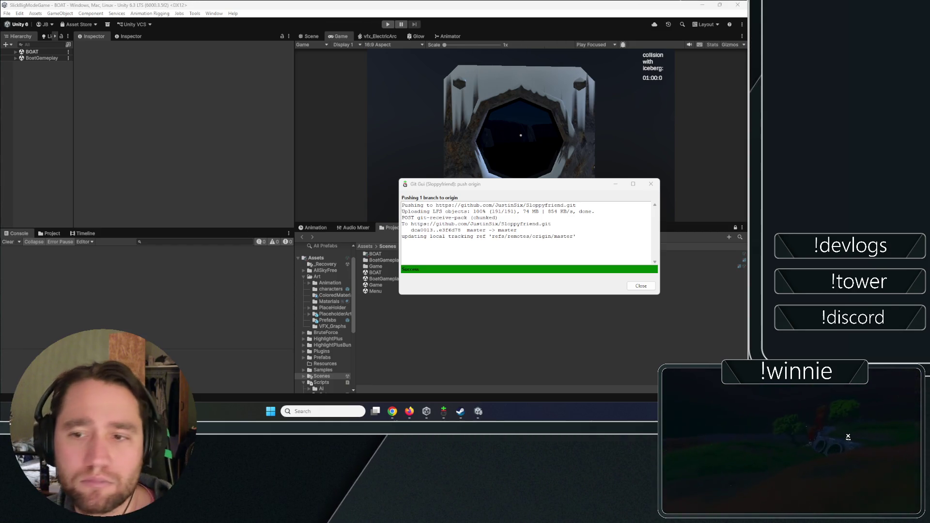
# Close the push report and Git Gui, compress the loose objects, and return to Unity.
pyautogui.click(651, 285)
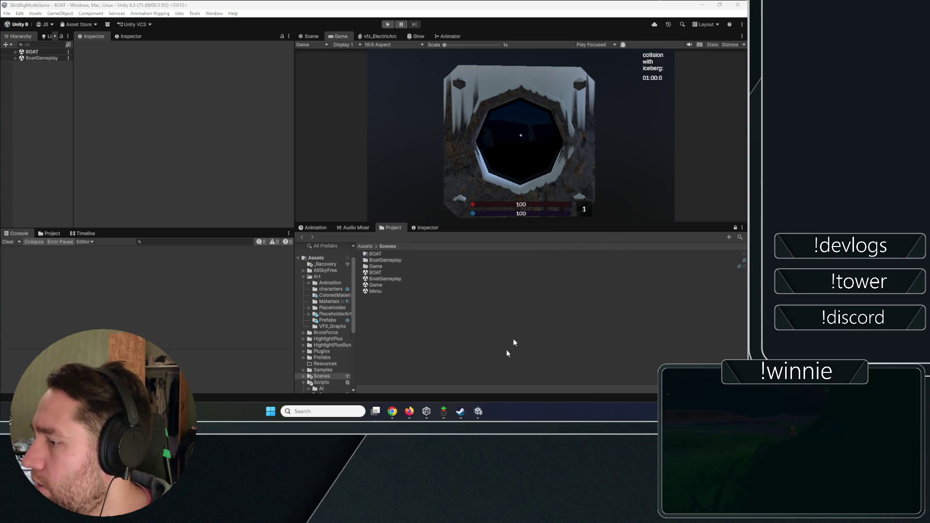
pyautogui.click(440, 412)
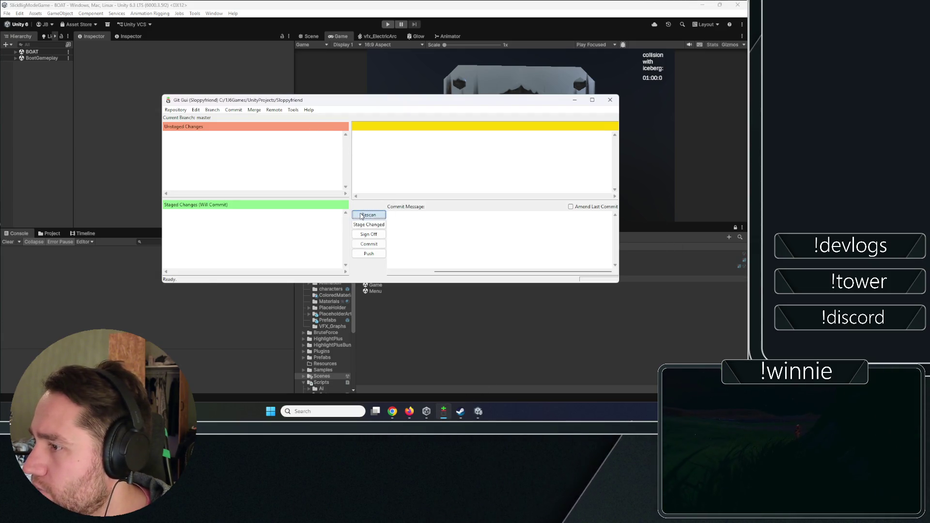
pyautogui.click(610, 100)
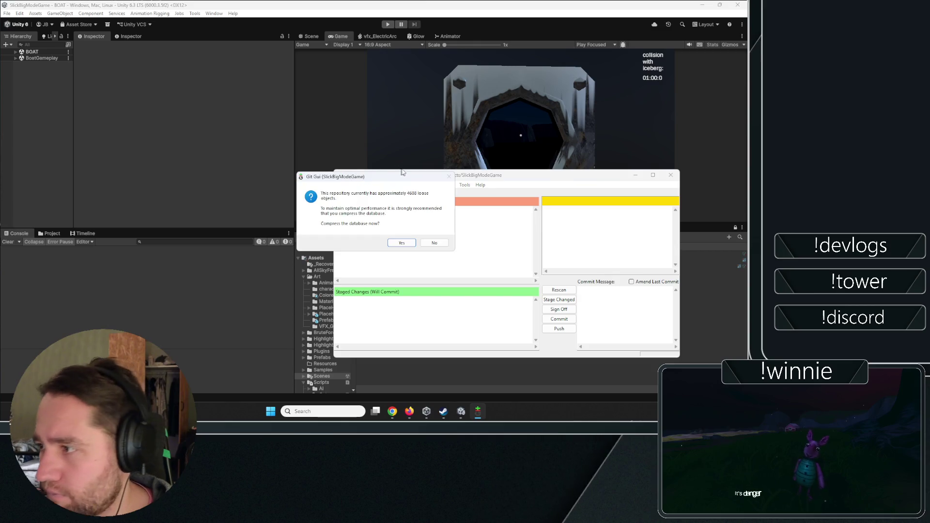
pyautogui.click(411, 242)
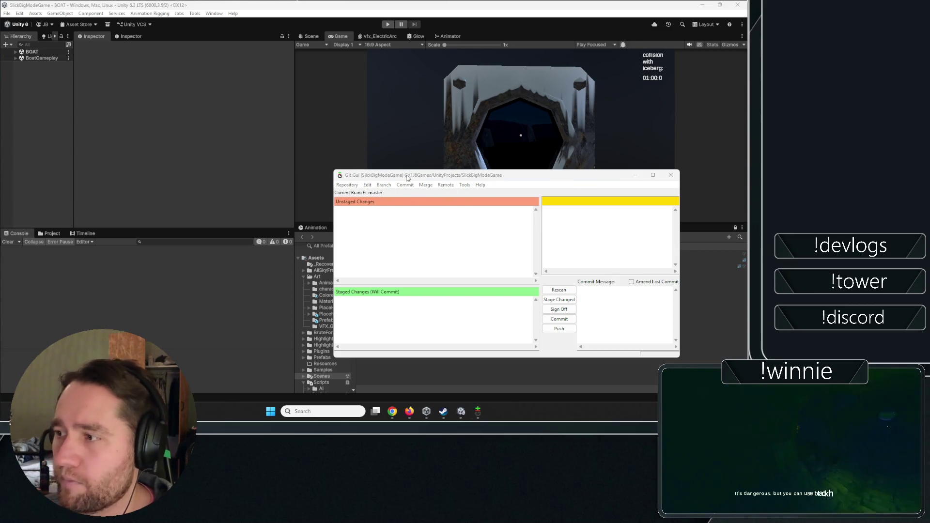
pyautogui.moveTo(407, 178); pyautogui.dragTo(265, 134)
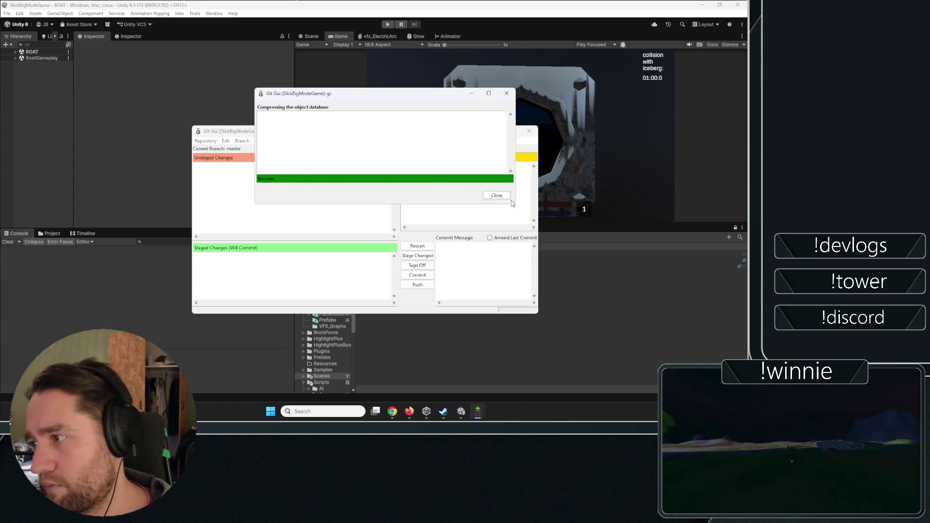
pyautogui.click(508, 197)
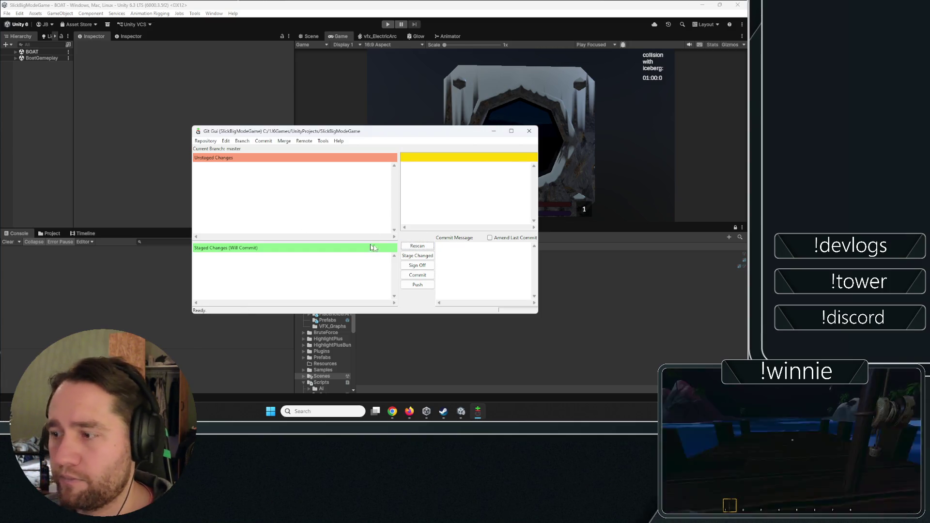
pyautogui.click(138, 172)
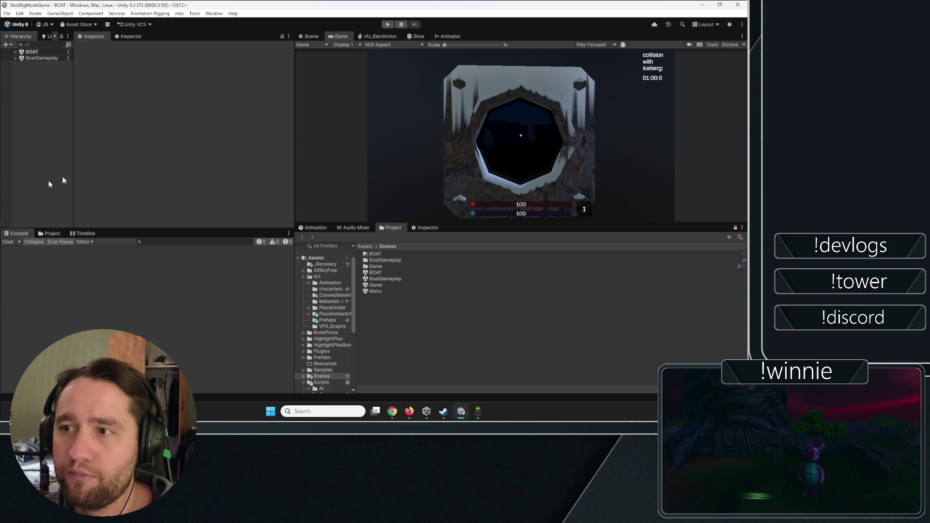
pyautogui.click(478, 411)
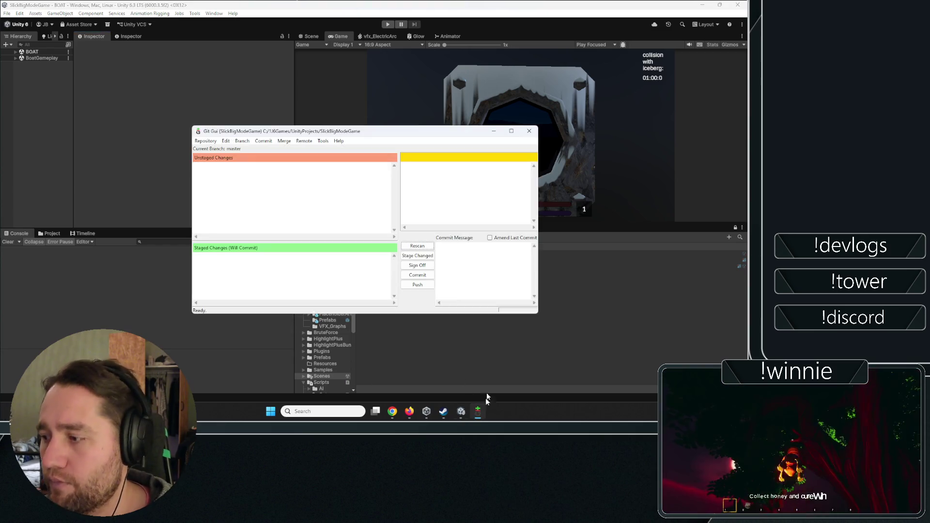
pyautogui.moveTo(339, 131); pyautogui.dragTo(262, 122)
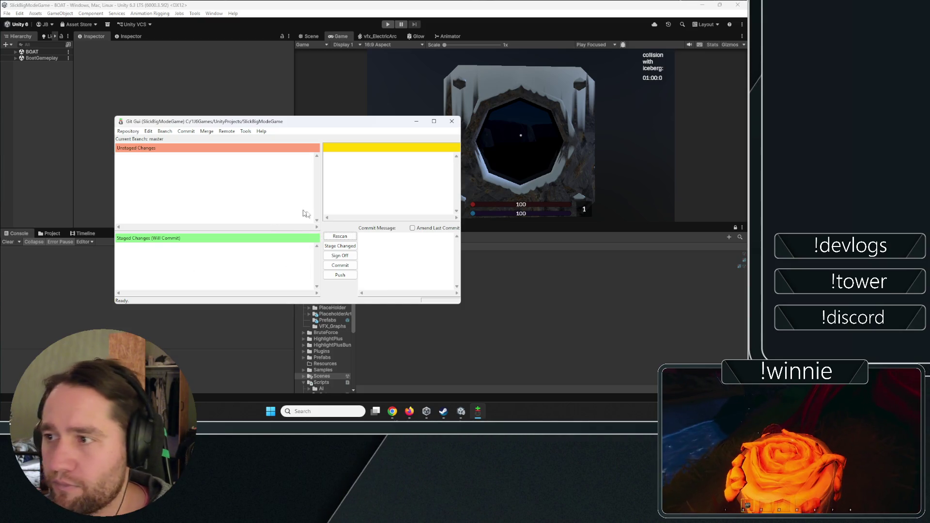
pyautogui.click(298, 313)
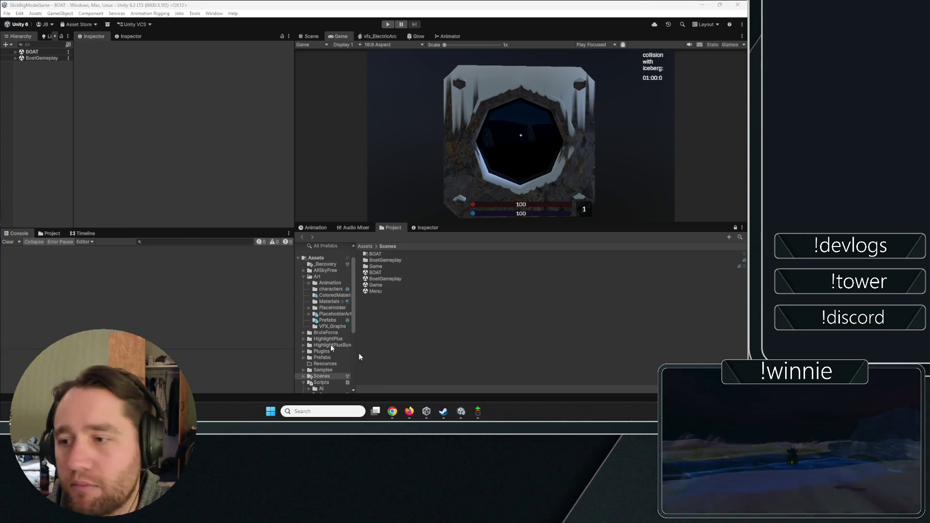
pyautogui.click(482, 411)
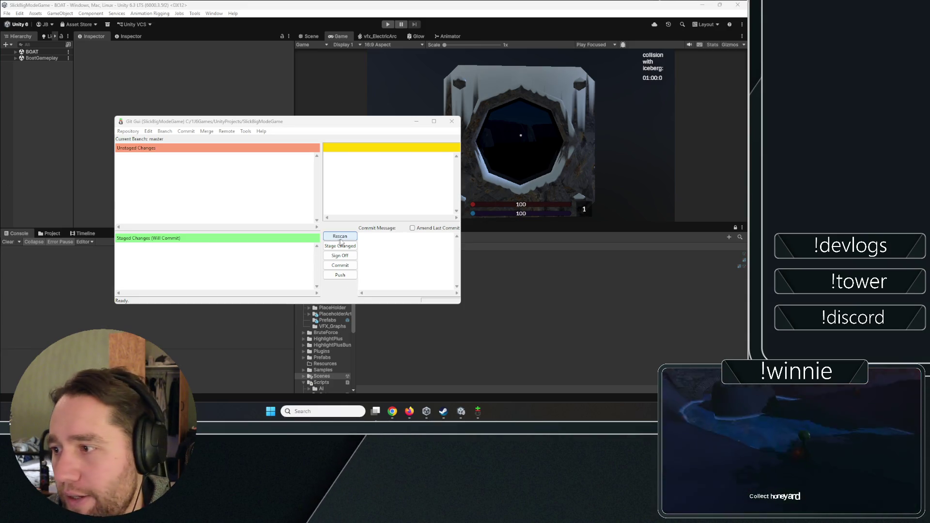
# Fetch origin's changes into SlickBigModeGame in Git Gui, close the report, and return to Unity.
pyautogui.click(226, 131)
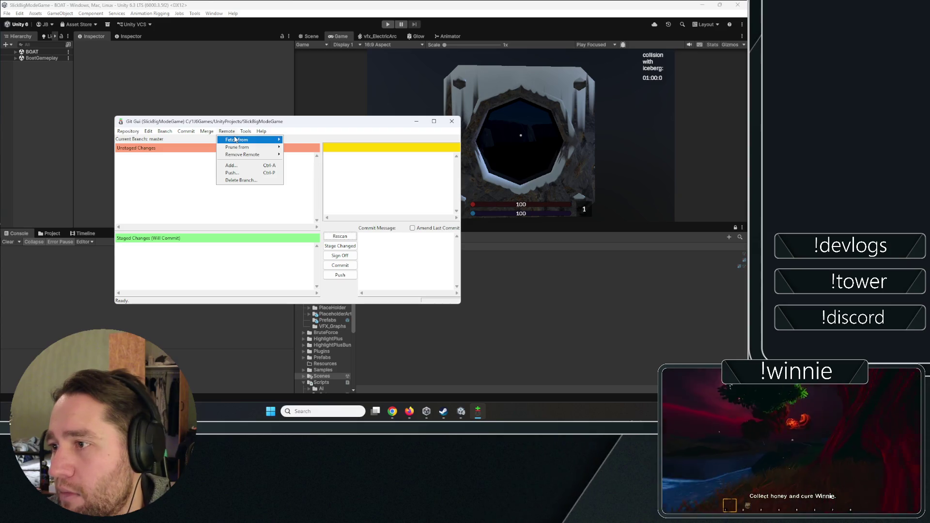
pyautogui.press('Escape')
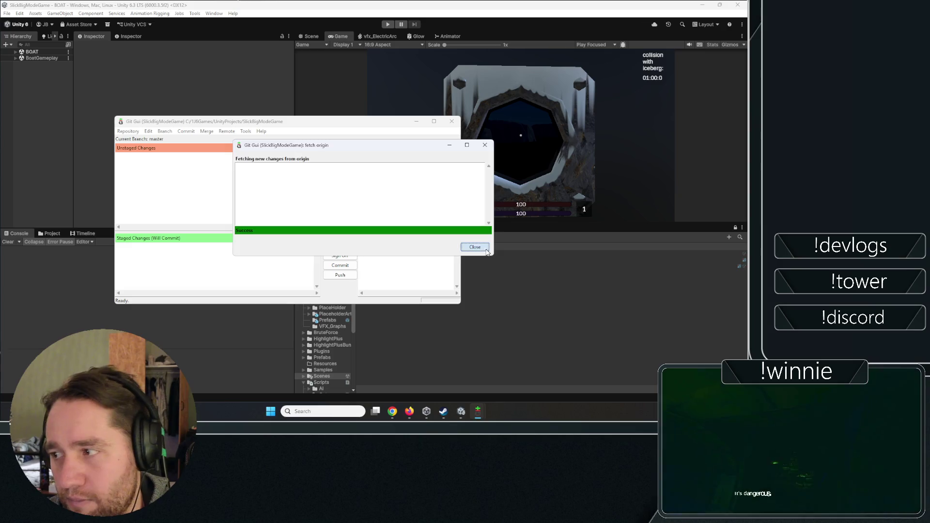
pyautogui.press('Return')
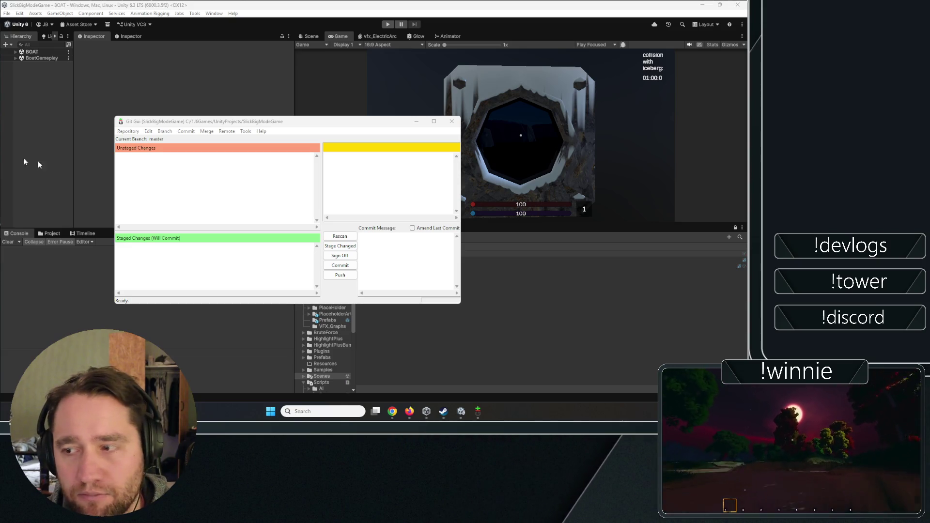
pyautogui.click(108, 85)
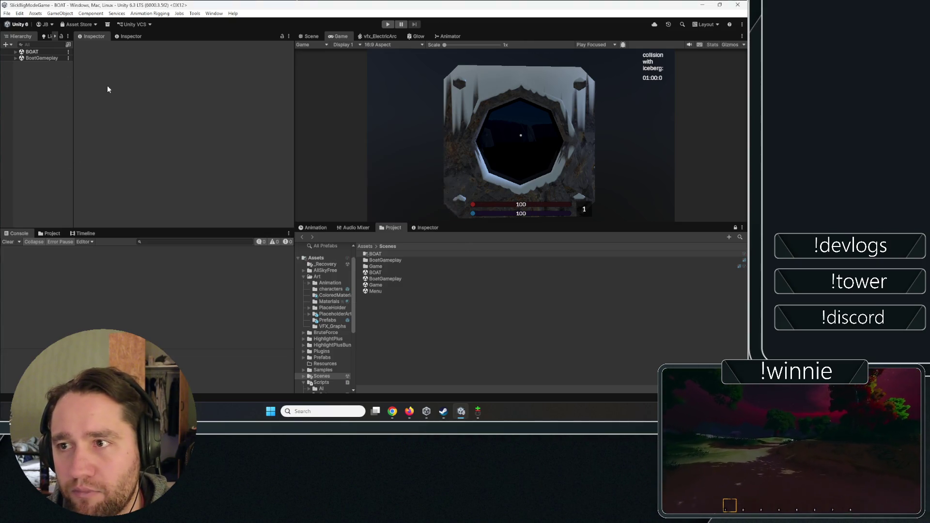
# Expand BOAT in the Hierarchy, then briefly expand and collapse BoatGameplay.
pyautogui.click(15, 52)
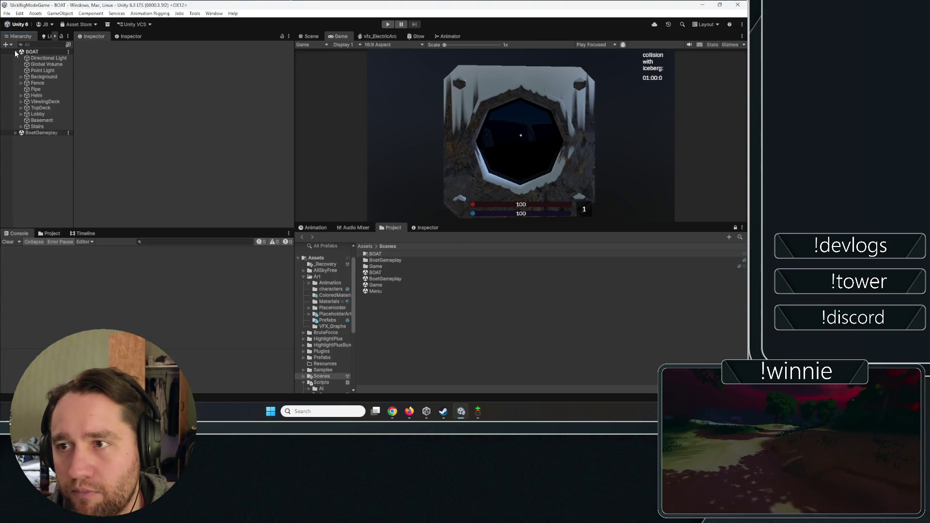
pyautogui.click(16, 133)
pyautogui.click(16, 133)
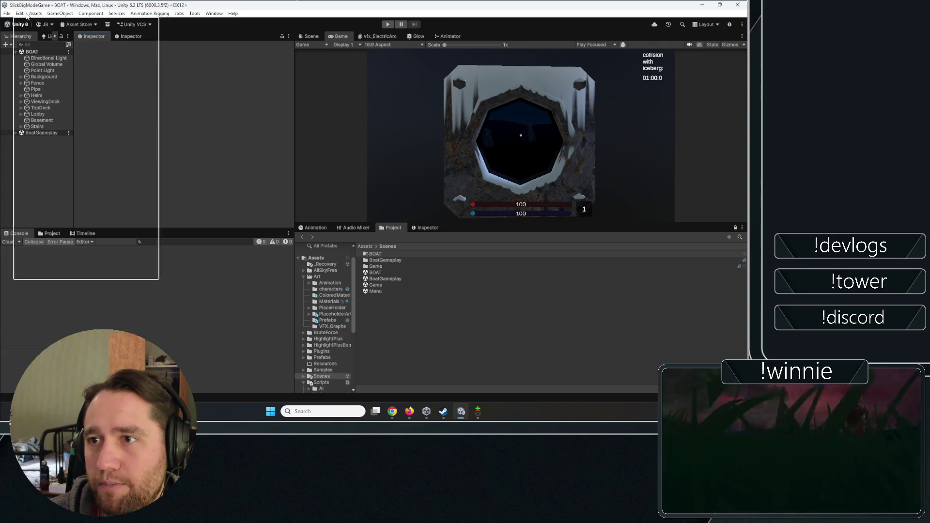
# Browse the Assets, GameObject and Jobs menus, then dismiss them and refocus the editor.
pyautogui.click(35, 13)
pyautogui.moveTo(68, 13)
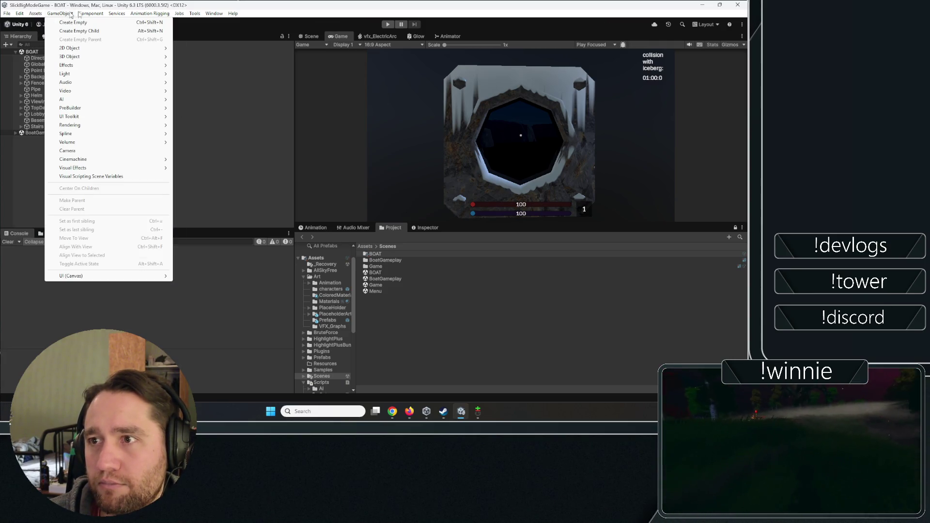
pyautogui.moveTo(179, 13)
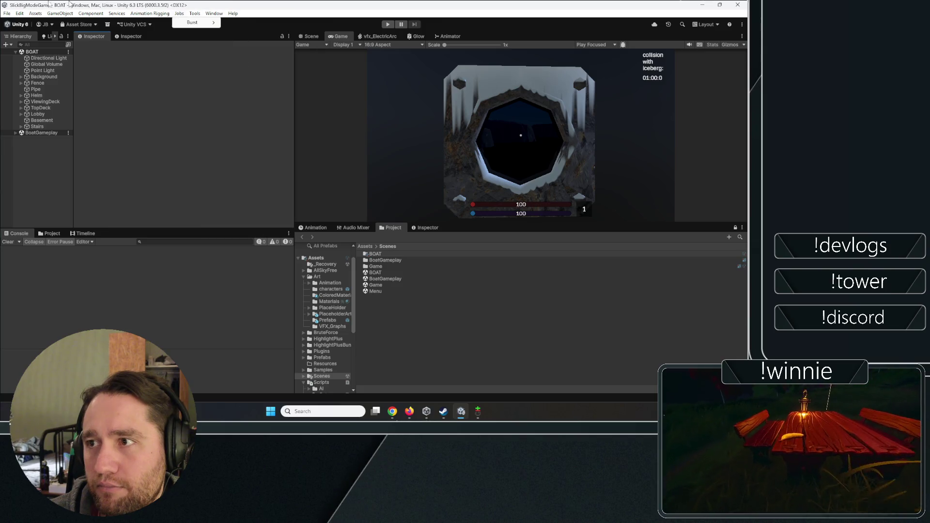
pyautogui.press('Escape')
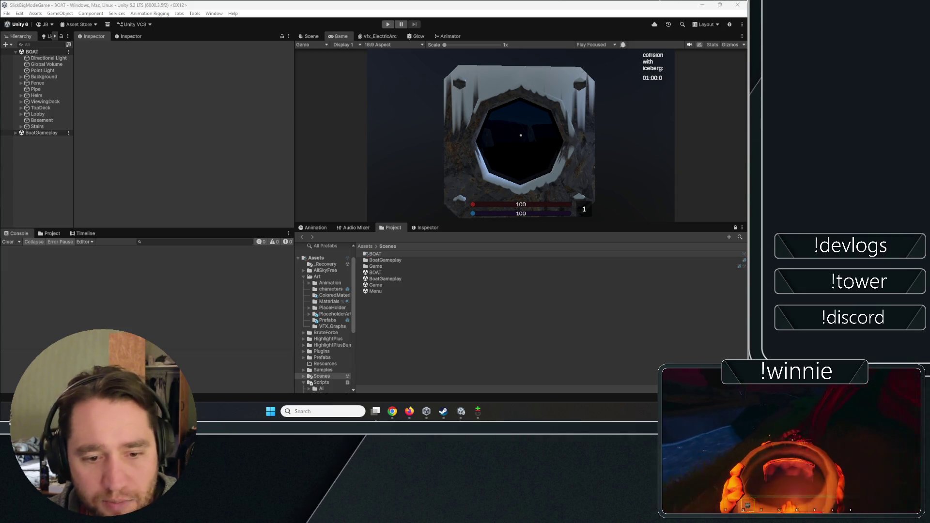
pyautogui.click(138, 140)
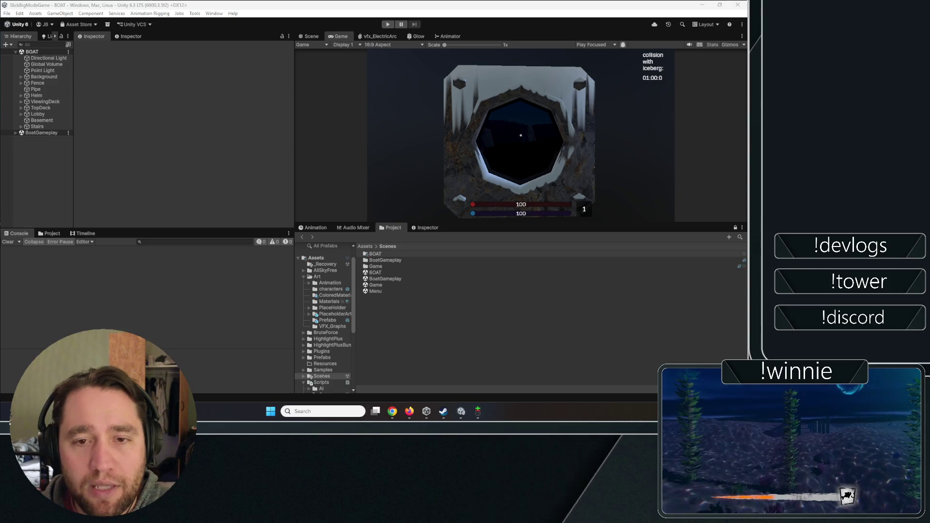
pyautogui.click(15, 133)
pyautogui.click(16, 133)
pyautogui.click(16, 134)
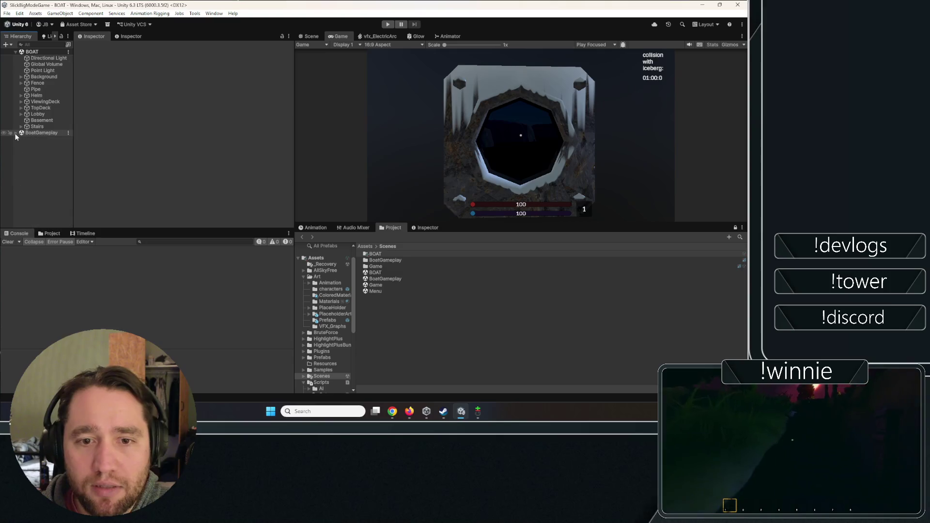
pyautogui.click(15, 134)
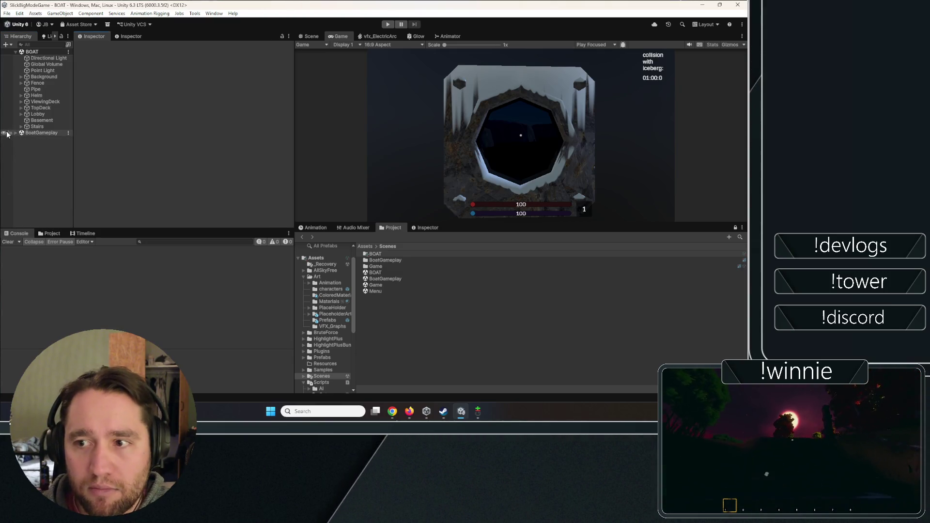
pyautogui.click(15, 132)
pyautogui.click(14, 132)
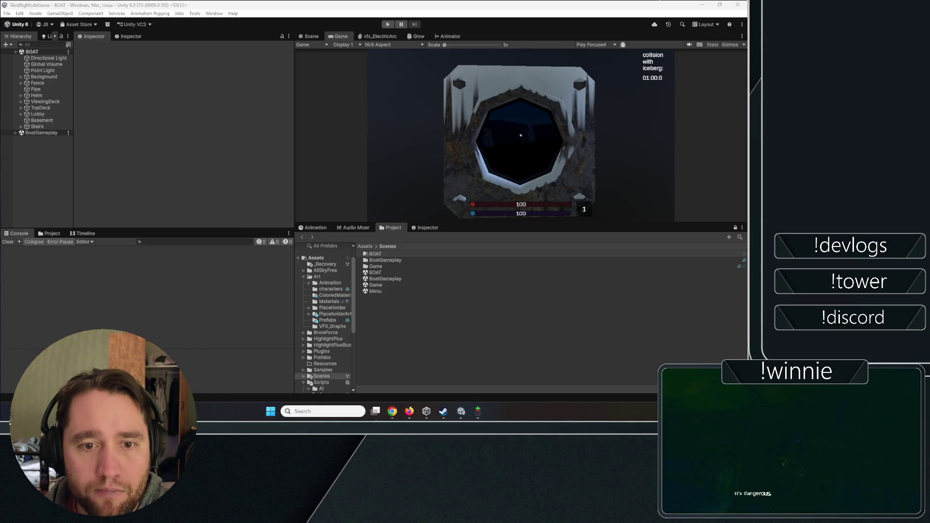
# Fetch the new commits from origin in Git Gui and close the fetch report.
pyautogui.click(477, 412)
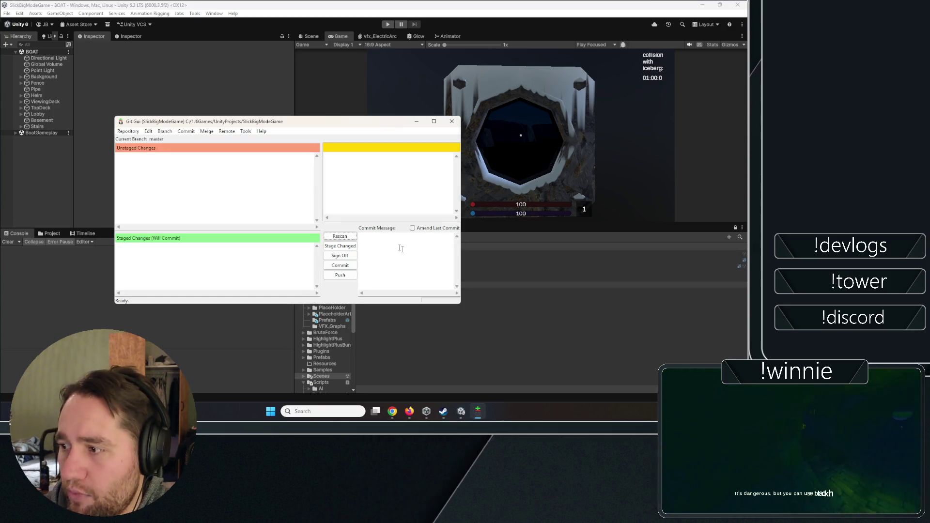
pyautogui.click(227, 131)
pyautogui.moveTo(252, 140)
pyautogui.click(292, 142)
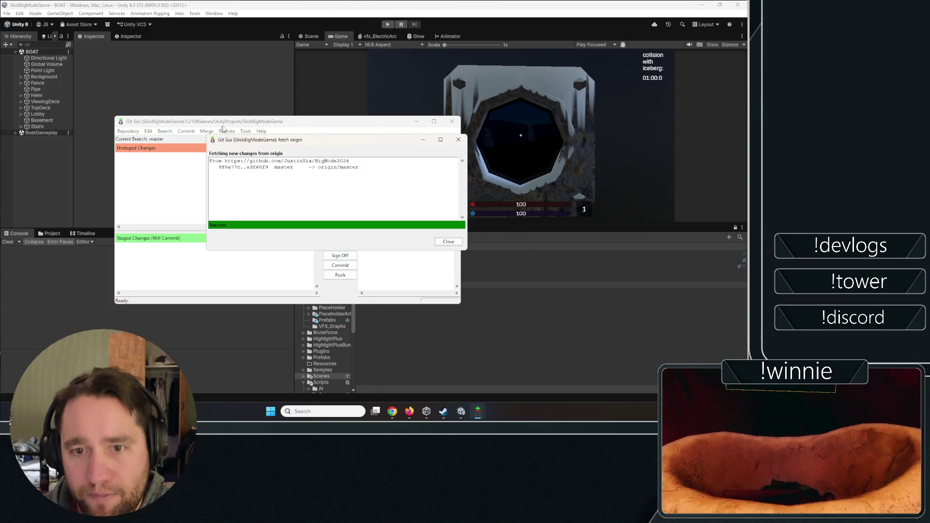
pyautogui.press('Escape')
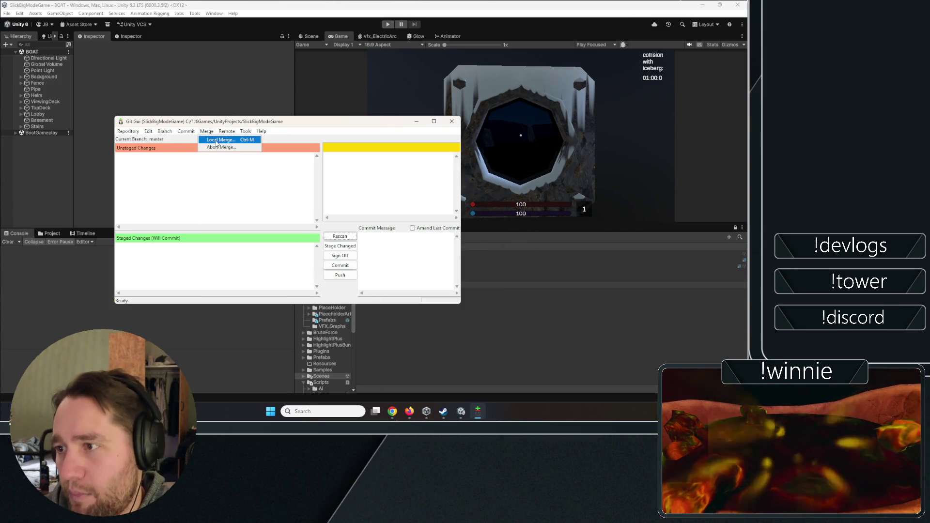
# Merge tracking branch origin/master into local master and close the success report.
pyautogui.hotkey('ctrl', 'm')
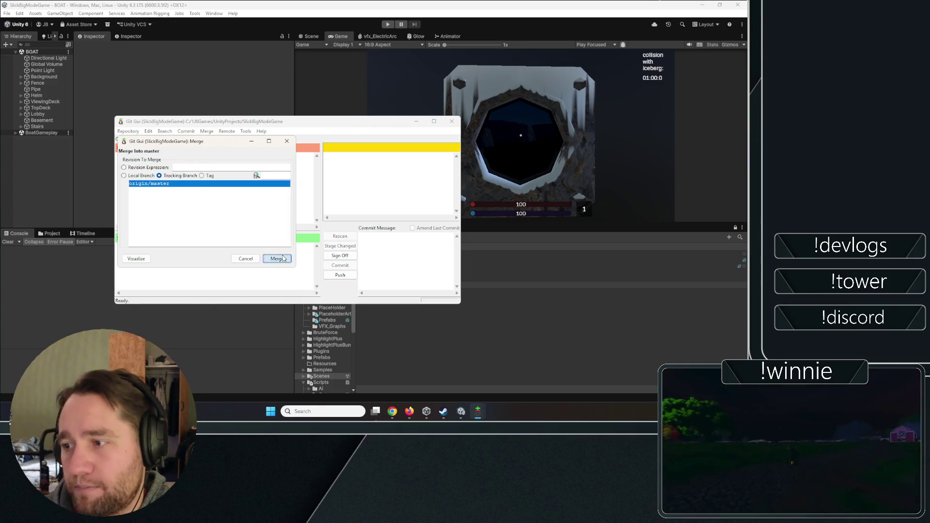
pyautogui.press('Return')
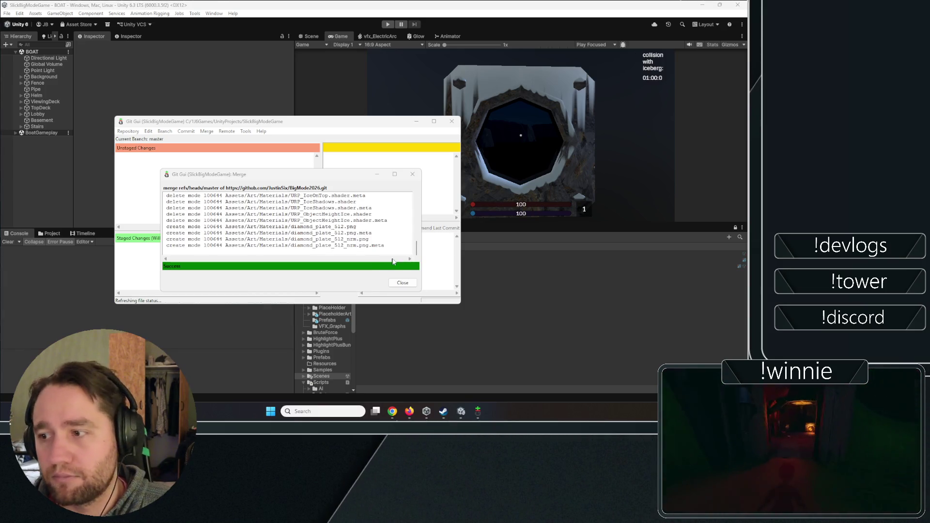
pyautogui.click(403, 283)
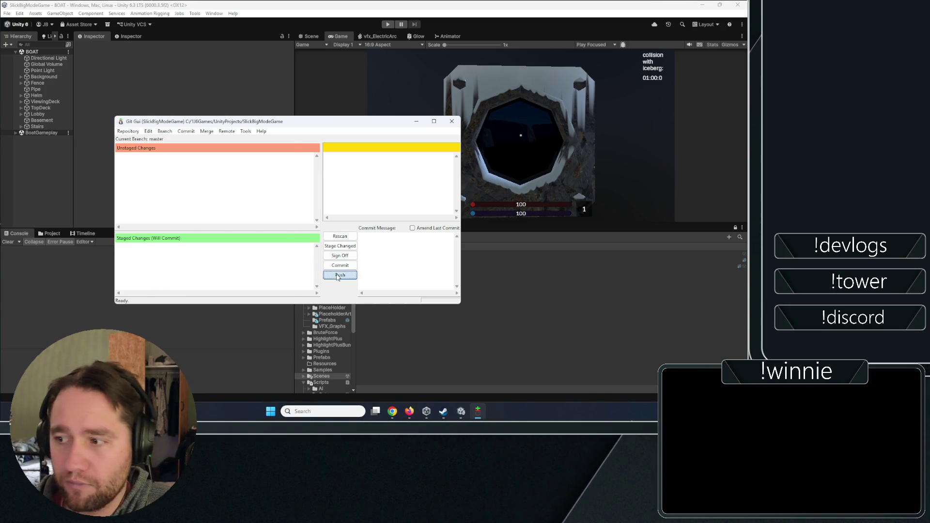
# Start pushing master to the origin remote, then return to the Unity editor.
pyautogui.click(341, 274)
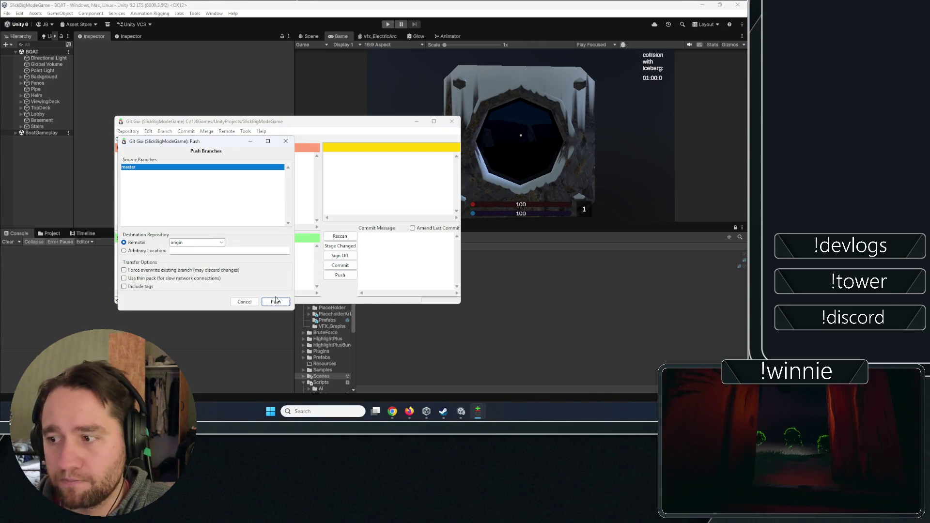
pyautogui.click(276, 301)
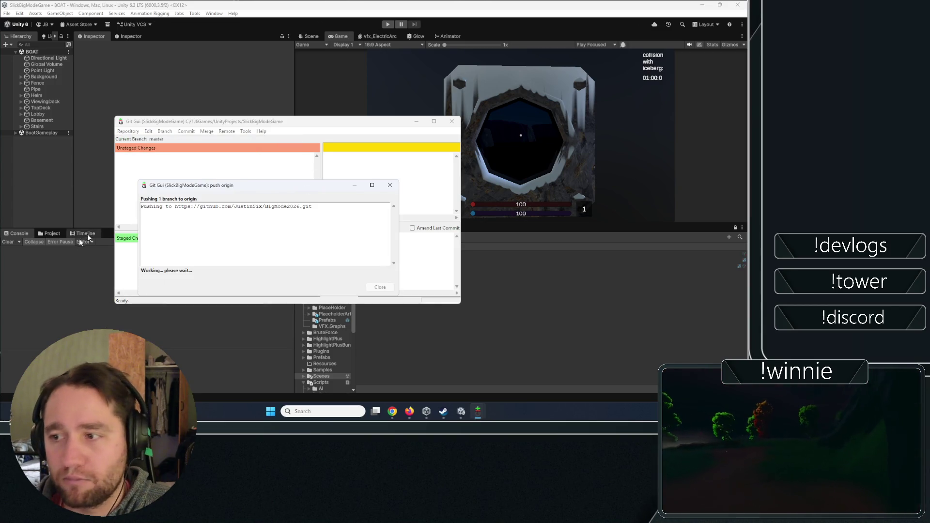
pyautogui.click(347, 39)
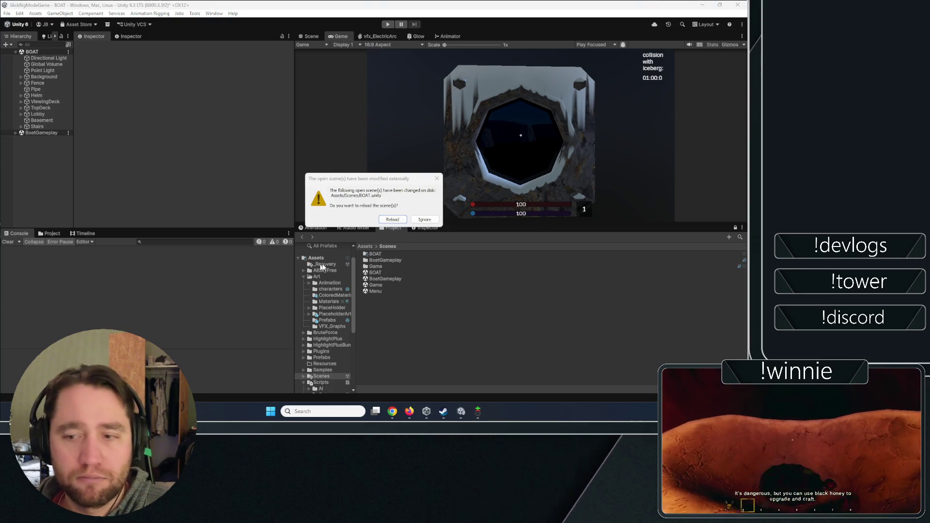
# Reload the changed BOAT scene, clear the Console, and look around the deck in Scene view.
pyautogui.click(389, 220)
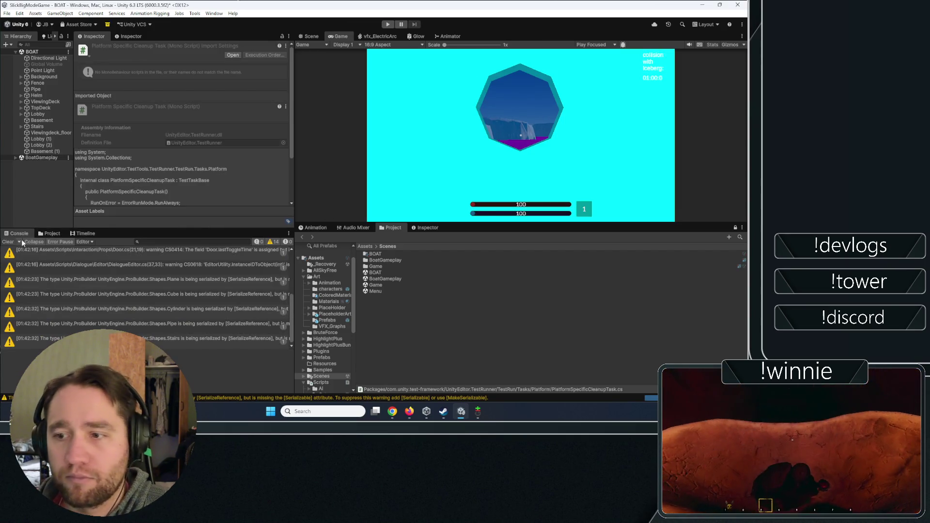
pyautogui.click(8, 242)
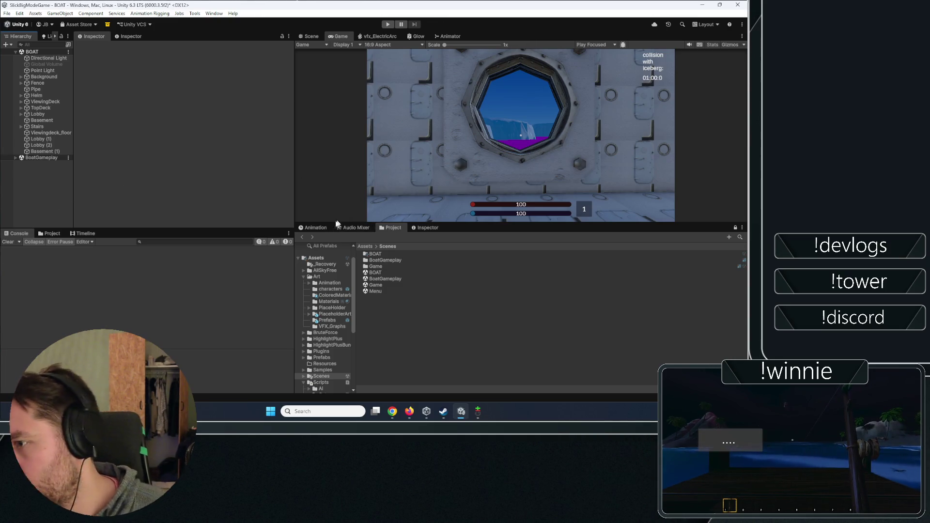
pyautogui.click(312, 36)
pyautogui.moveTo(467, 173)
pyautogui.mouseDown()
pyautogui.moveTo(471, 200)
pyautogui.moveTo(478, 187)
pyautogui.moveTo(674, 205)
pyautogui.moveTo(609, 145)
pyautogui.mouseUp()
# Select DoorFrame under Door (5), frame it, and inspect its missing material slot.
pyautogui.click(610, 145)
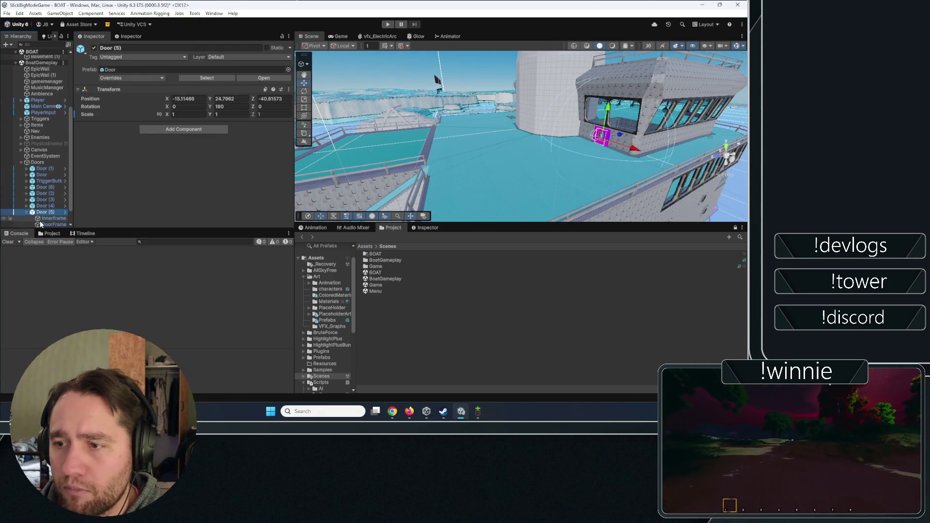
pyautogui.scroll(-2, 41, 223)
pyautogui.click(48, 207)
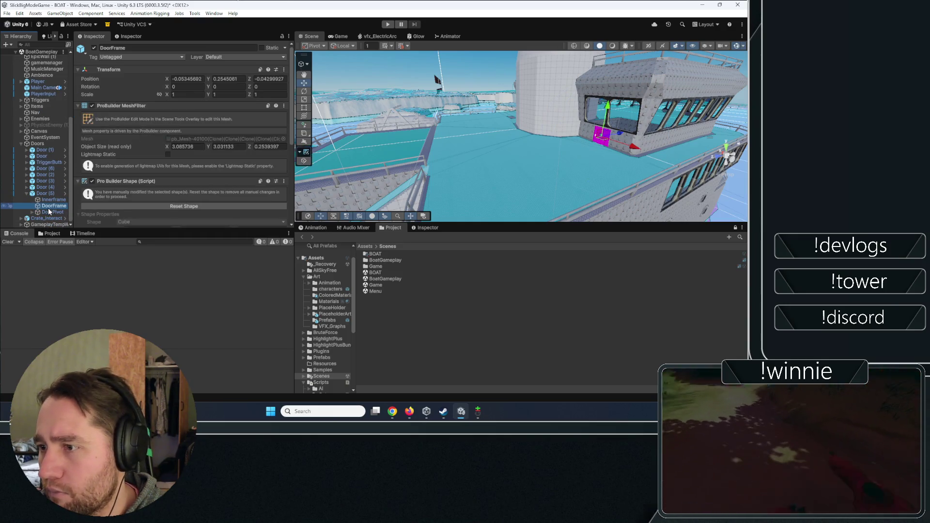
pyautogui.press('f')
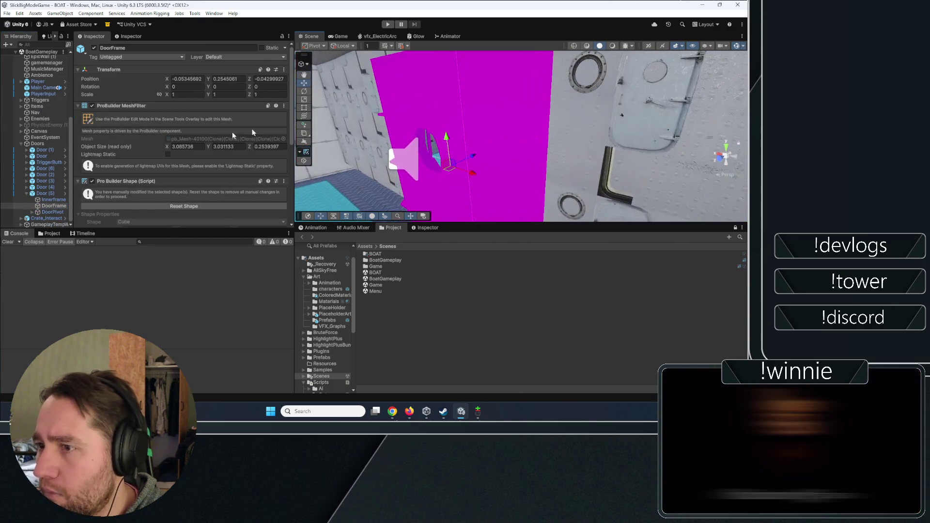
pyautogui.scroll(-3, 148, 153)
pyautogui.scroll(-2, 148, 153)
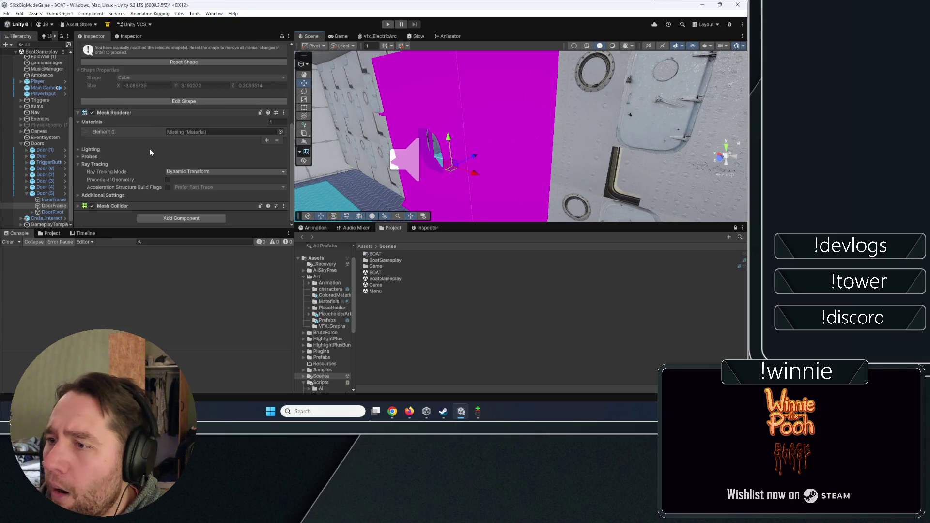
pyautogui.click(280, 132)
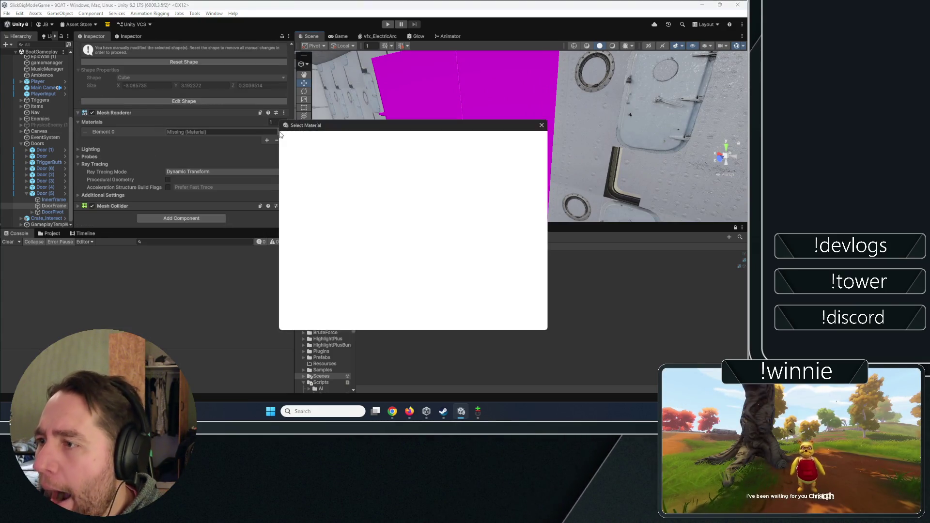
pyautogui.click(542, 125)
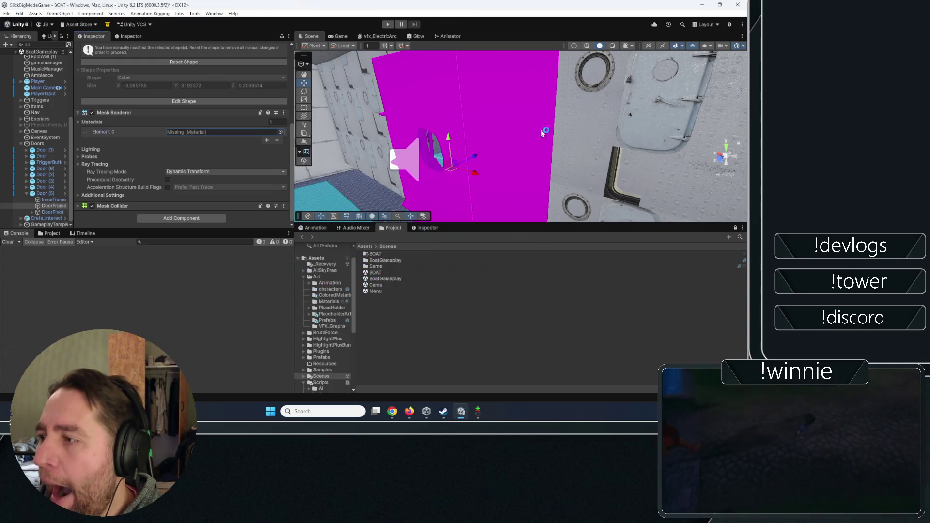
# Show the project assets and inspect the nearby wall, wheelhouse, railing and window meshes.
pyautogui.click(50, 234)
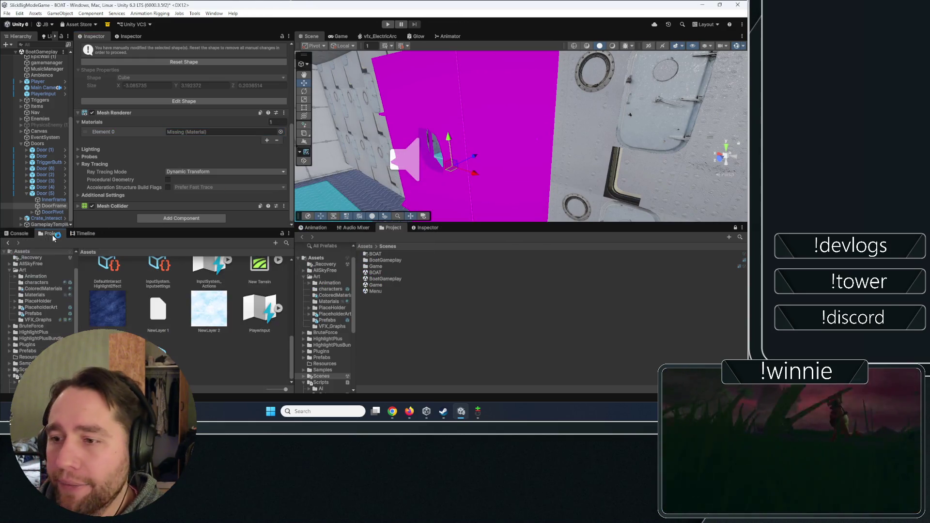
pyautogui.click(579, 168)
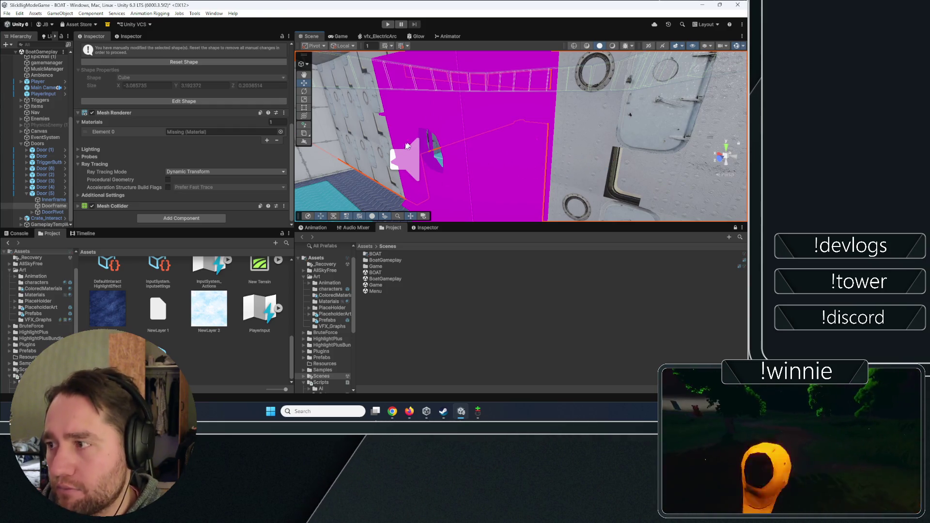
pyautogui.click(630, 115)
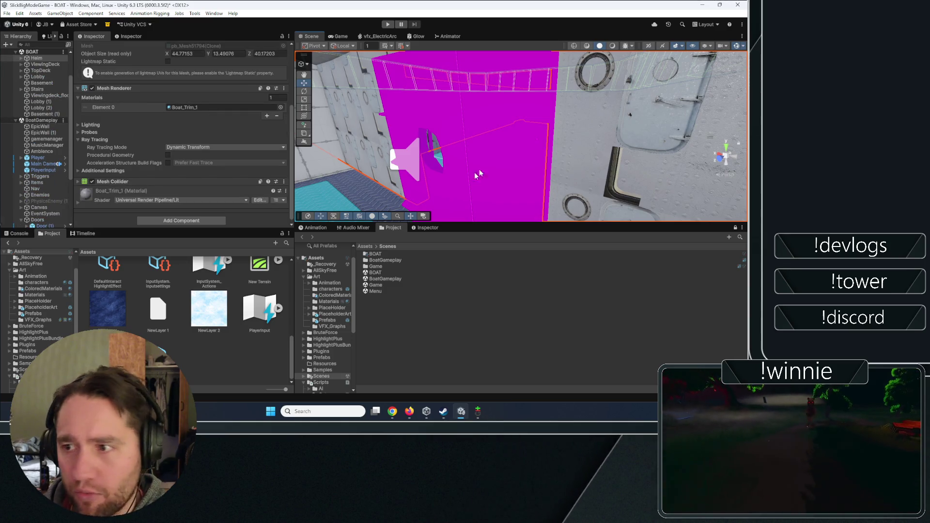
pyautogui.press('f')
pyautogui.click(533, 150)
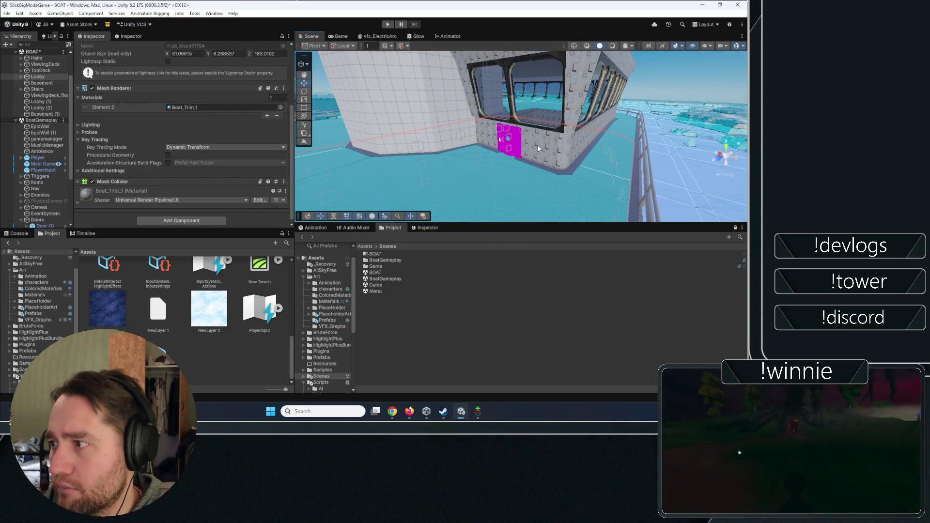
pyautogui.click(536, 147)
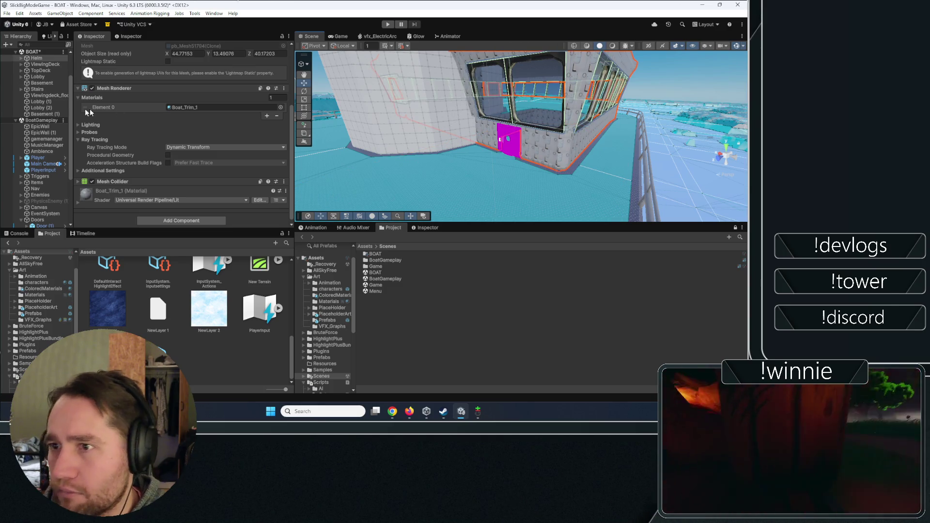
# Drag Boat_Trim_1 from Assets/Art/Materials onto the magenta door frame, briefly trying a glass-like material.
pyautogui.click(190, 106)
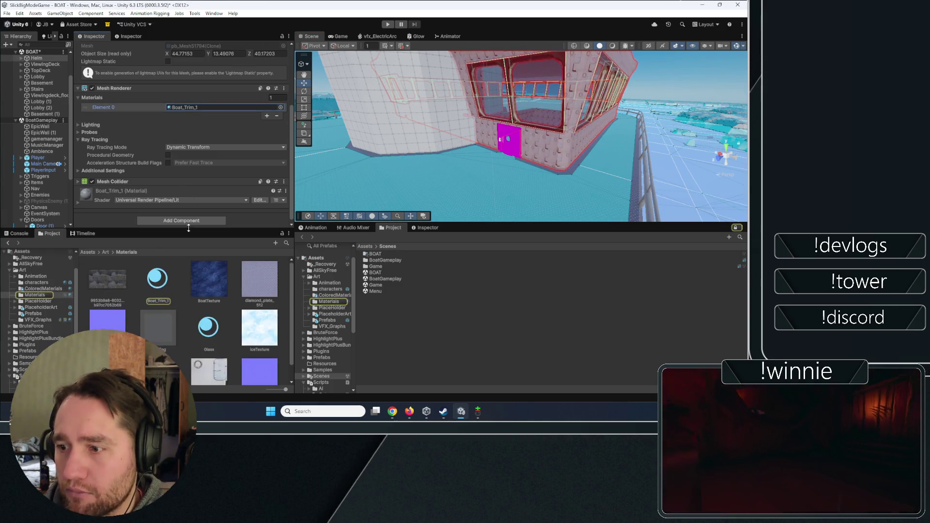
pyautogui.scroll(5, 380, 218)
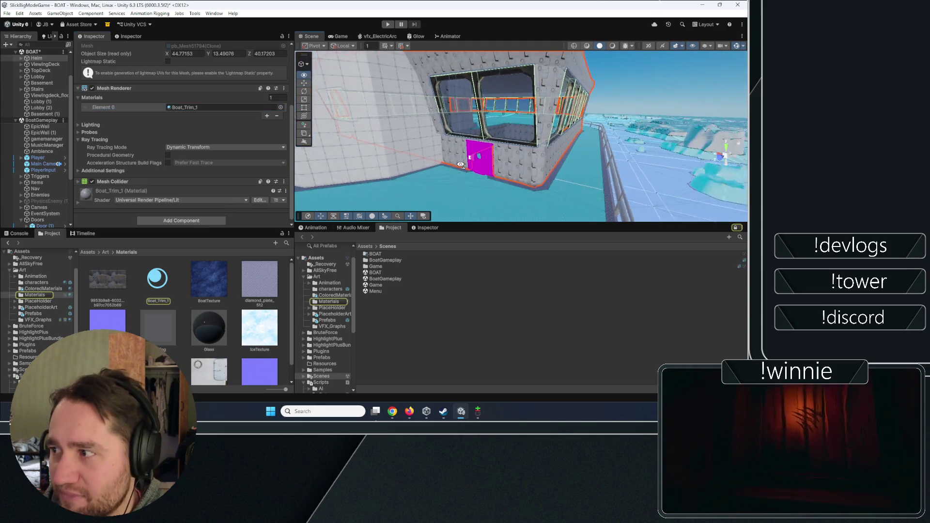
pyautogui.moveTo(157, 280)
pyautogui.mouseDown()
pyautogui.moveTo(192, 280)
pyautogui.moveTo(537, 164)
pyautogui.moveTo(536, 172)
pyautogui.mouseUp()
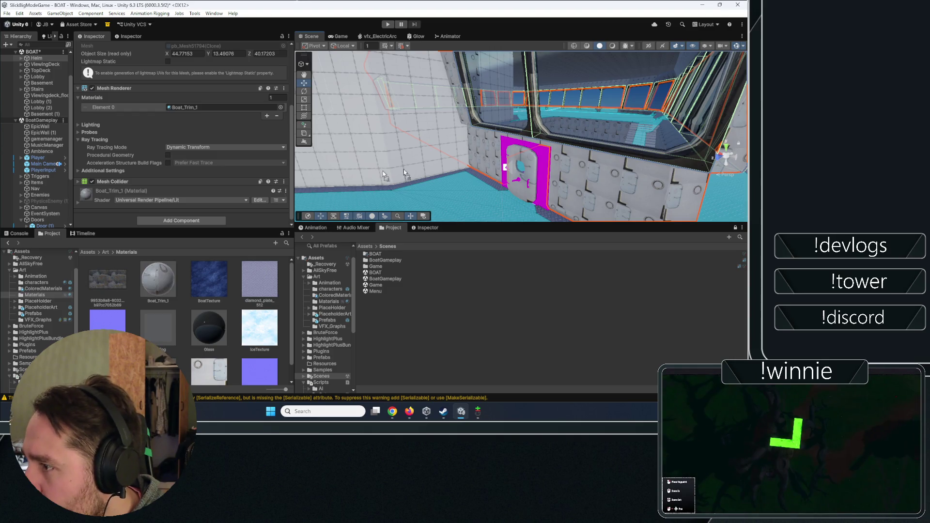
pyautogui.moveTo(147, 279)
pyautogui.mouseDown()
pyautogui.moveTo(540, 181)
pyautogui.moveTo(546, 170)
pyautogui.mouseUp()
pyautogui.press('f')
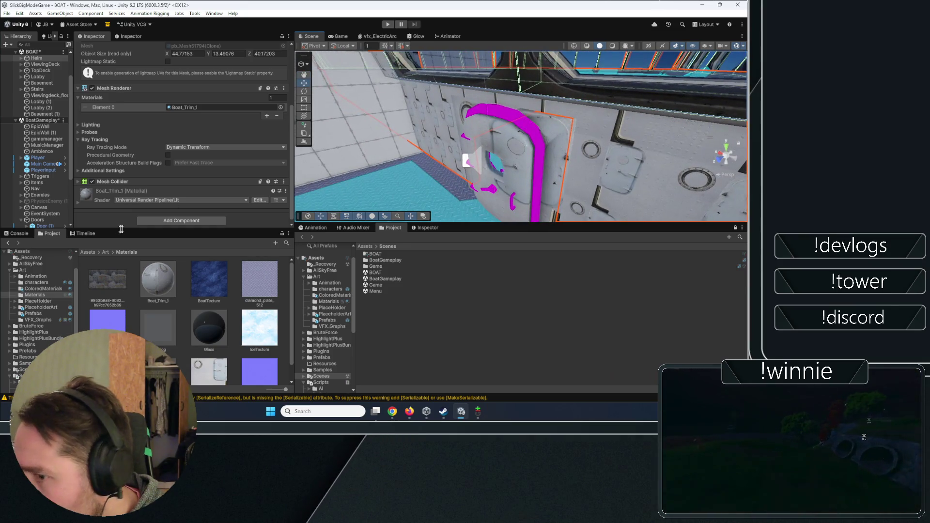
pyautogui.moveTo(158, 279)
pyautogui.mouseDown()
pyautogui.moveTo(527, 163)
pyautogui.moveTo(530, 145)
pyautogui.mouseUp()
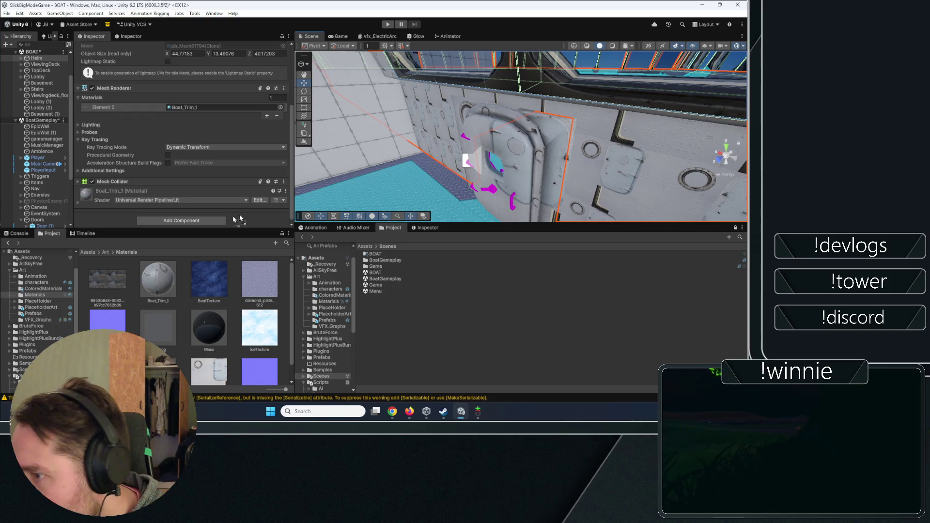
pyautogui.moveTo(210, 328)
pyautogui.mouseDown()
pyautogui.moveTo(388, 204)
pyautogui.moveTo(542, 164)
pyautogui.mouseUp()
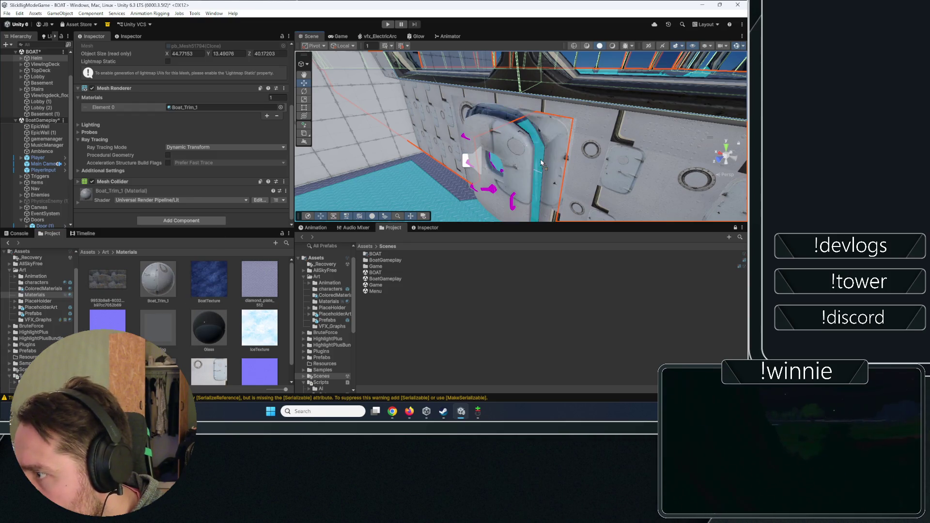
pyautogui.scroll(-2, 206, 282)
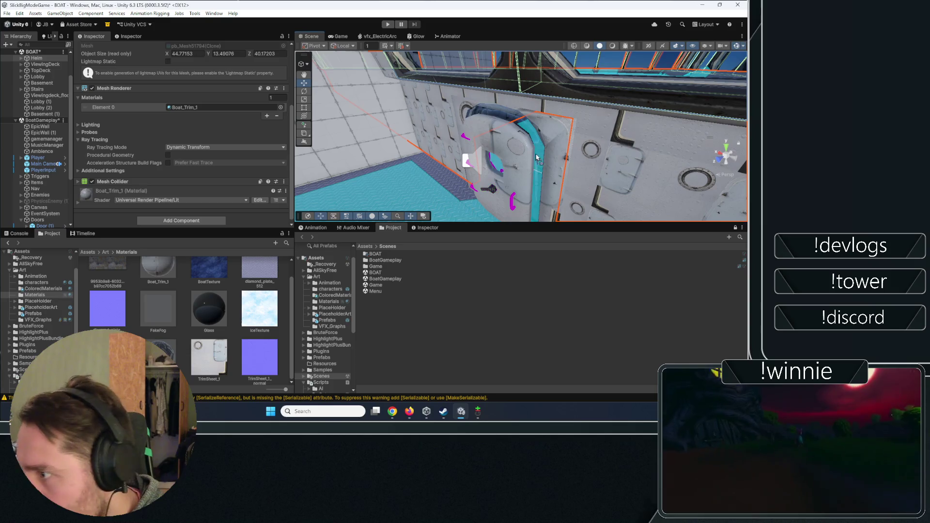